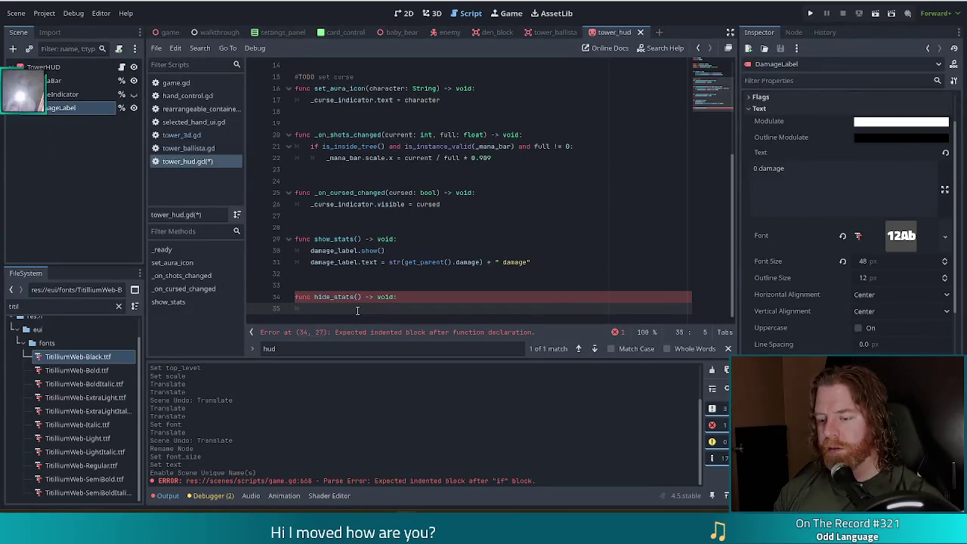
# Add damage_label.hide() under func hide_stats() in tower_hud.gd and save the script.
pyautogui.write('damage_label')
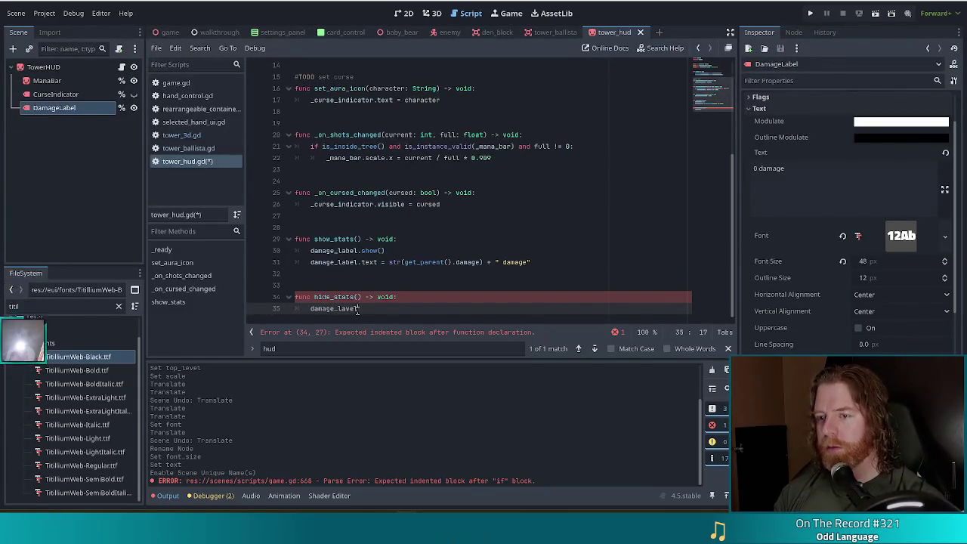
pyautogui.write('b')
pyautogui.write('.hide')
pyautogui.press('Return')
pyautogui.hotkey('ctrl', 's')
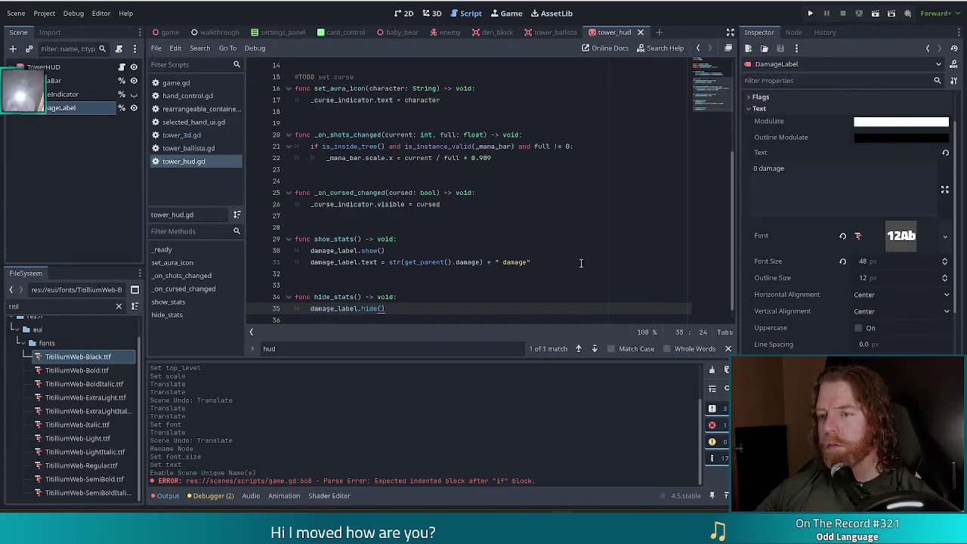
# Review the show_stats lines that set the damage text and show the label.
pyautogui.click(471, 262)
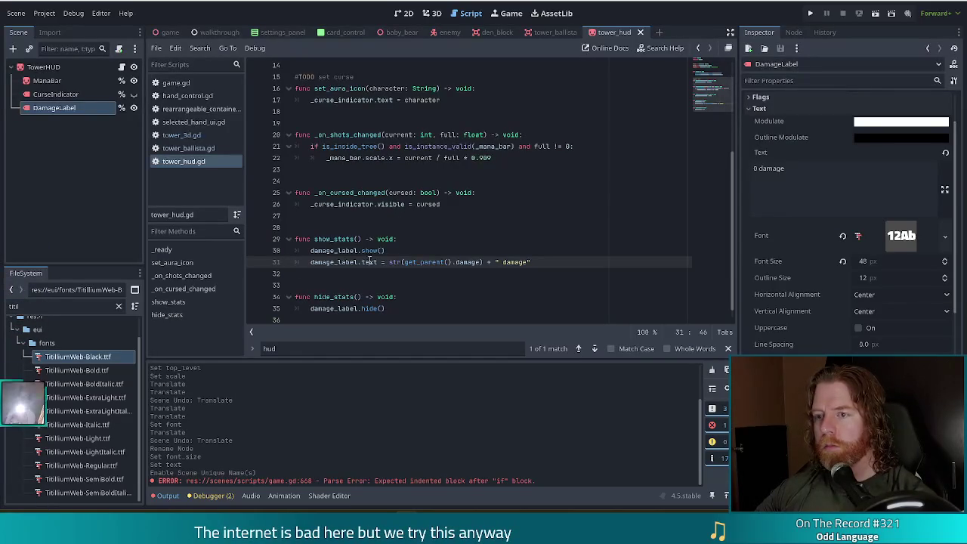
pyautogui.click(401, 309)
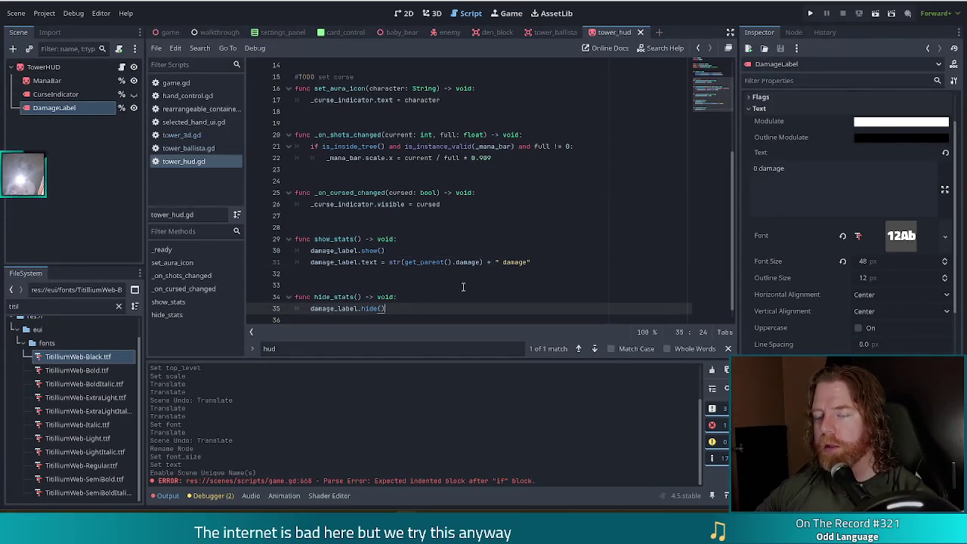
pyautogui.click(389, 262)
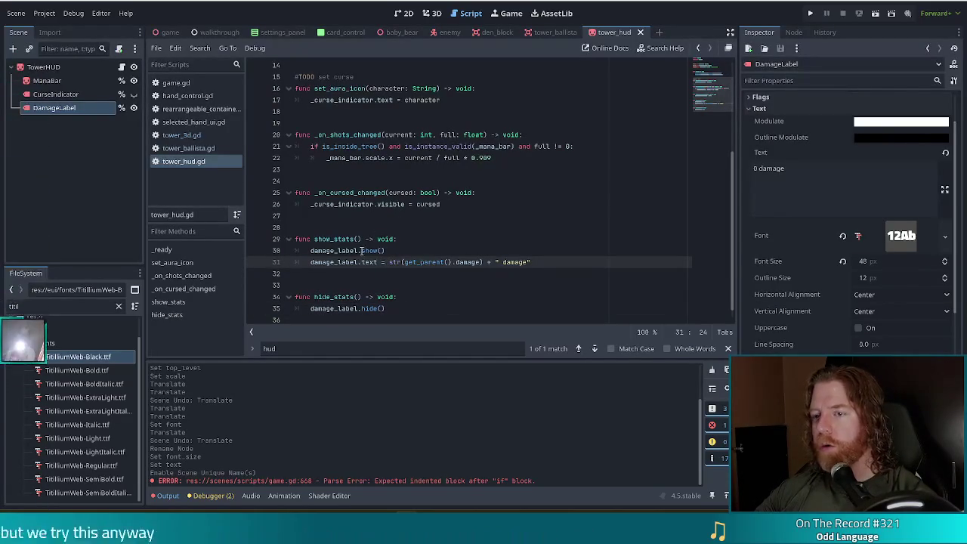
pyautogui.click(358, 250)
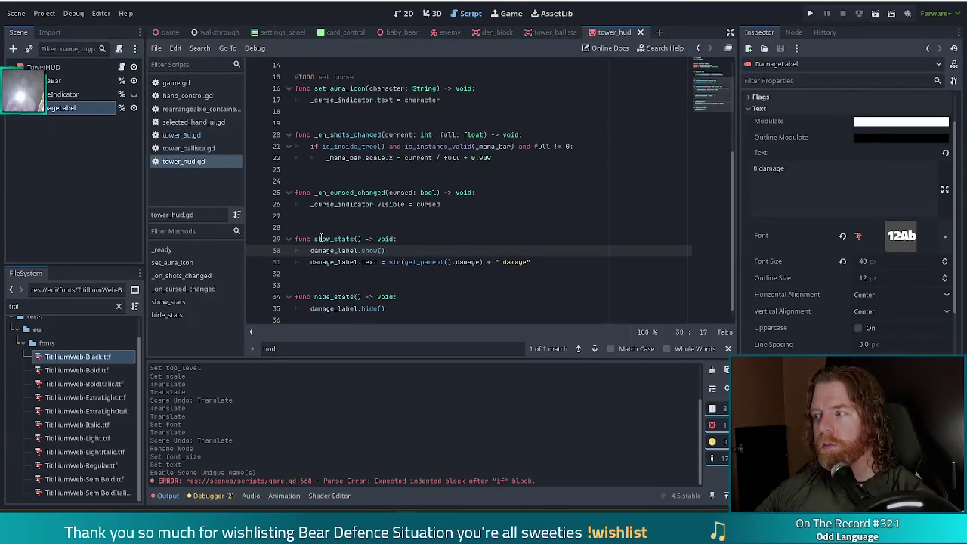
pyautogui.click(381, 239)
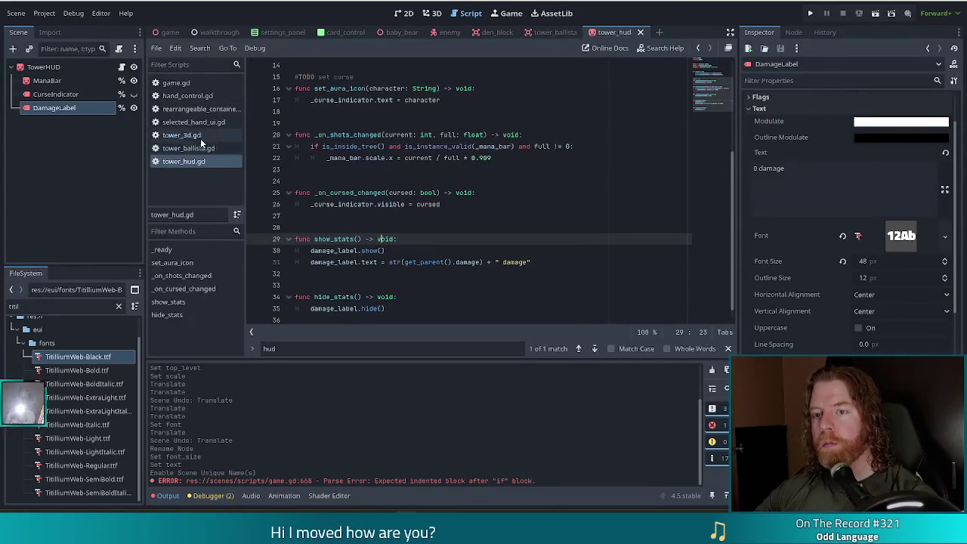
# In game.gd, replace the placeholder pass on line 669 with tower.hud.show_stats() and save.
pyautogui.click(176, 83)
pyautogui.click(445, 194)
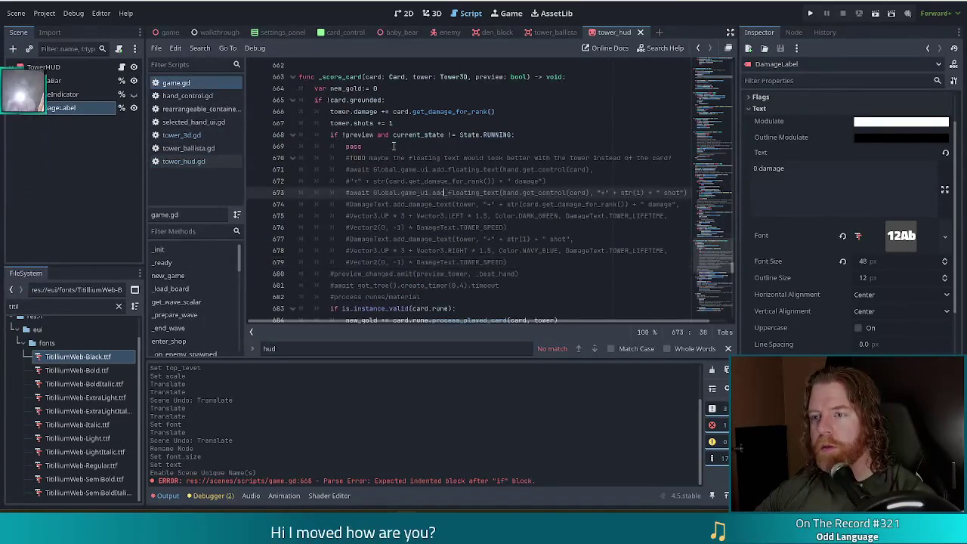
pyautogui.click(394, 148)
pyautogui.press('BackSpace')
pyautogui.press('BackSpace')
pyautogui.press('BackSpace')
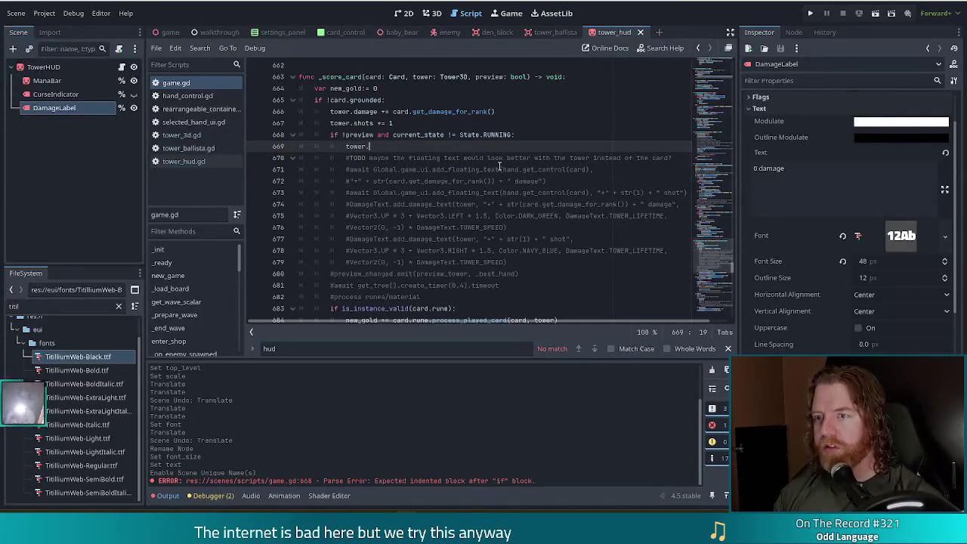
pyautogui.write('hud.sho')
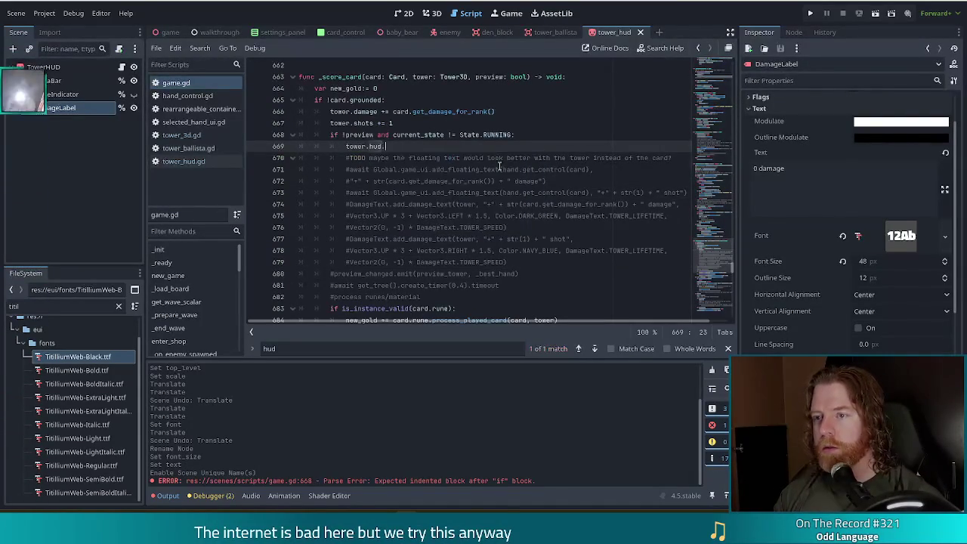
pyautogui.press('Return')
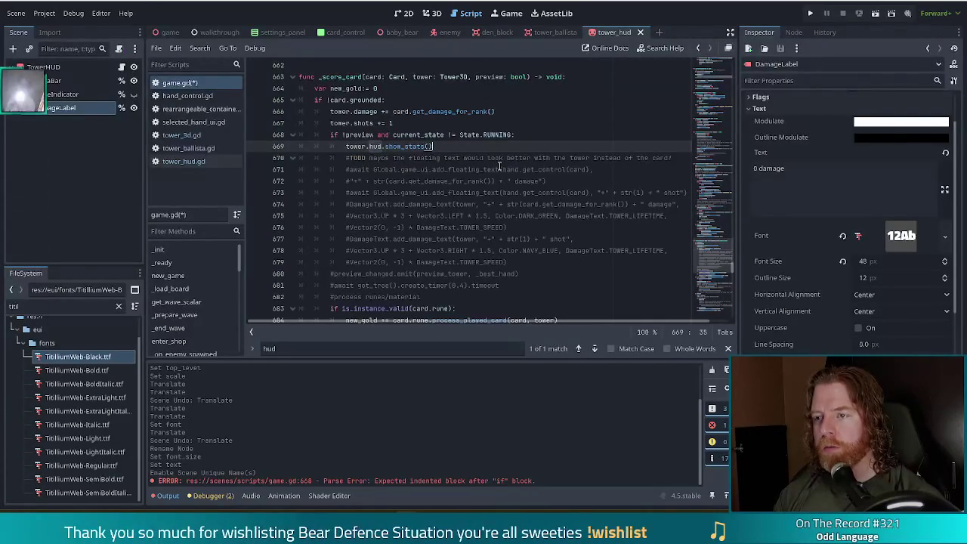
pyautogui.hotkey('ctrl', 's')
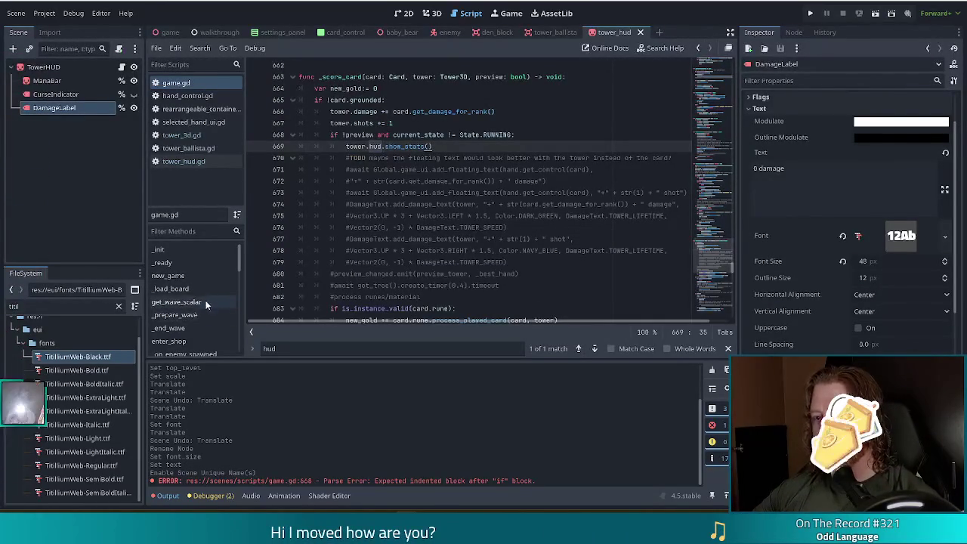
# Jump to the _score_hand function and place the caret at the end of line 653.
pyautogui.scroll(-3, 209, 294)
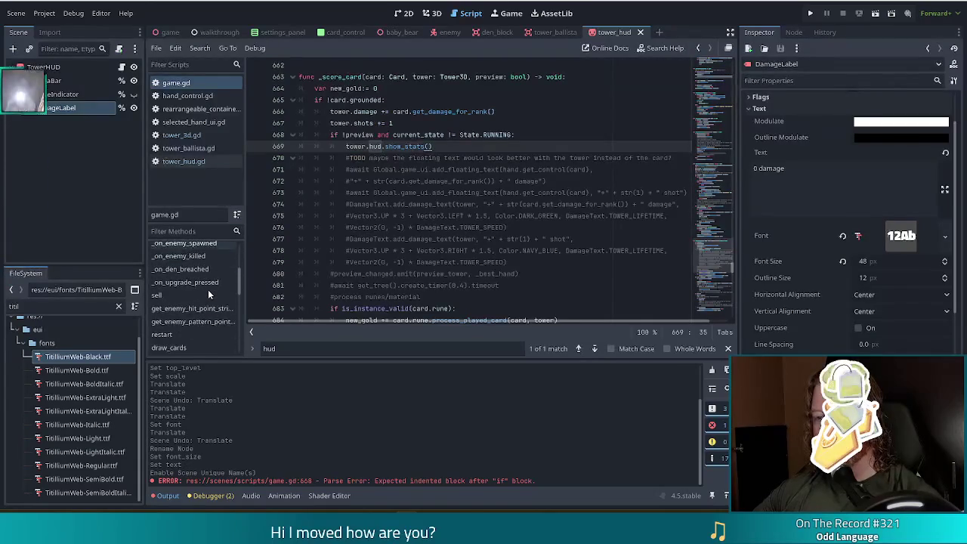
pyautogui.scroll(-3, 209, 295)
pyautogui.scroll(-4, 209, 294)
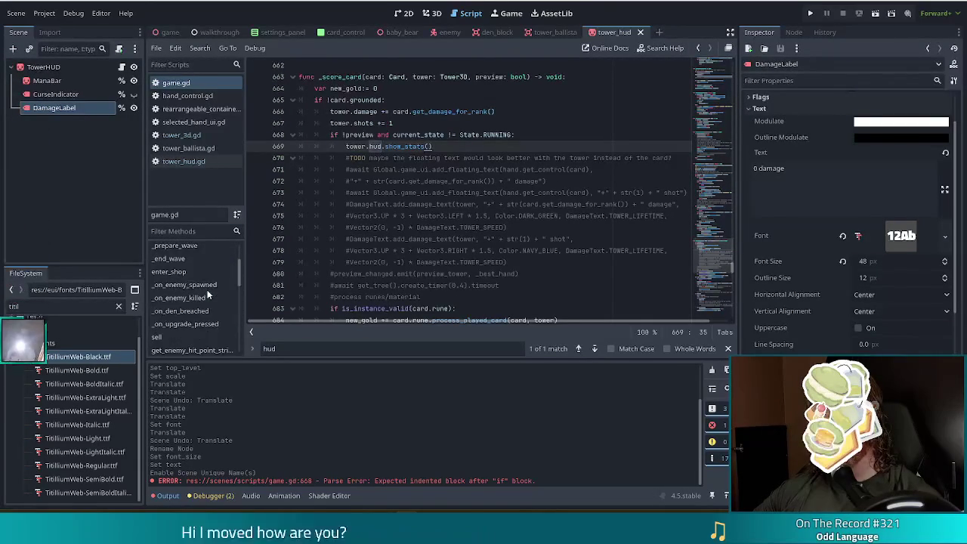
pyautogui.scroll(-2, 209, 294)
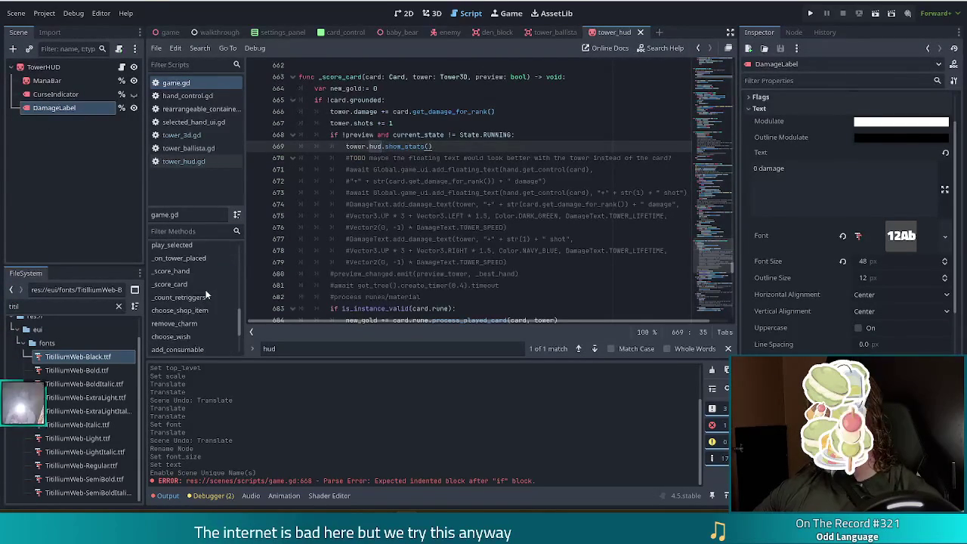
pyautogui.click(171, 271)
pyautogui.scroll(-12, 563, 204)
pyautogui.scroll(-2, 532, 230)
pyautogui.click(497, 181)
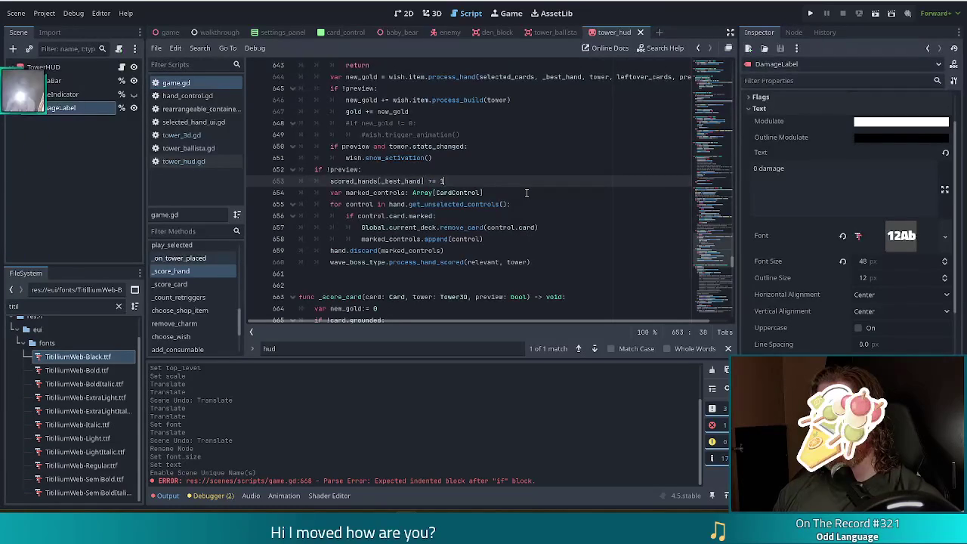
# Add tower.hud.hide_stats() after the hand.discard call in _score_hand, then run the project.
pyautogui.press('Down')
pyautogui.press('Down')
pyautogui.press('Down')
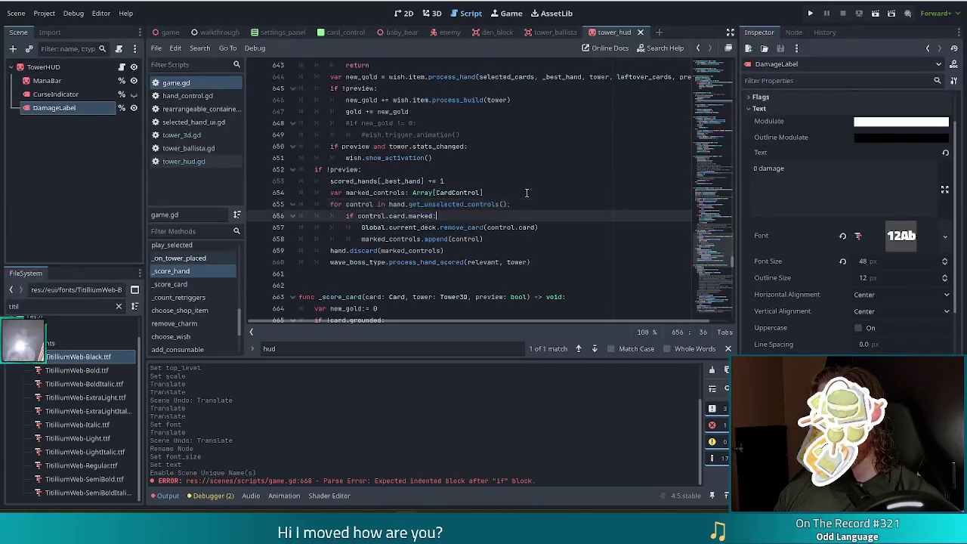
pyautogui.press('Down')
pyautogui.press('Down')
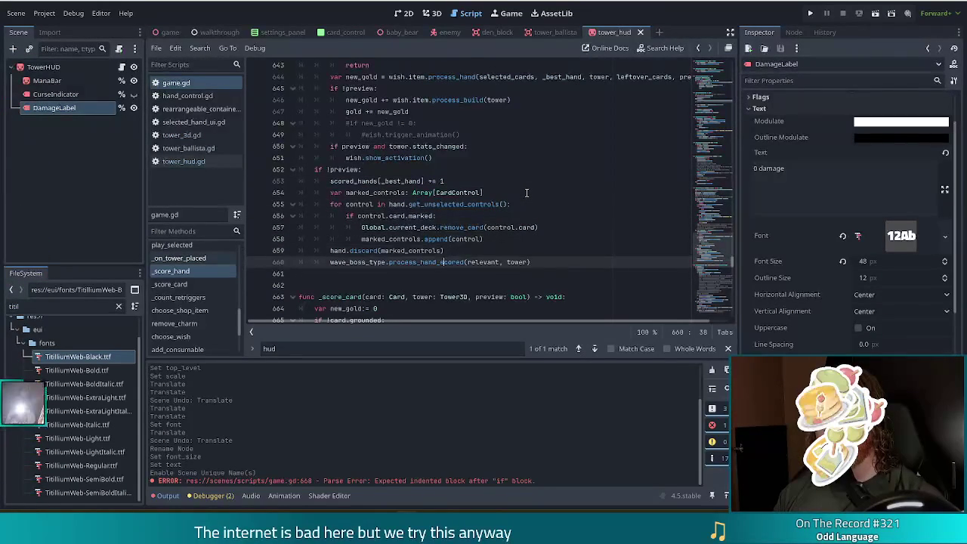
pyautogui.press('Up')
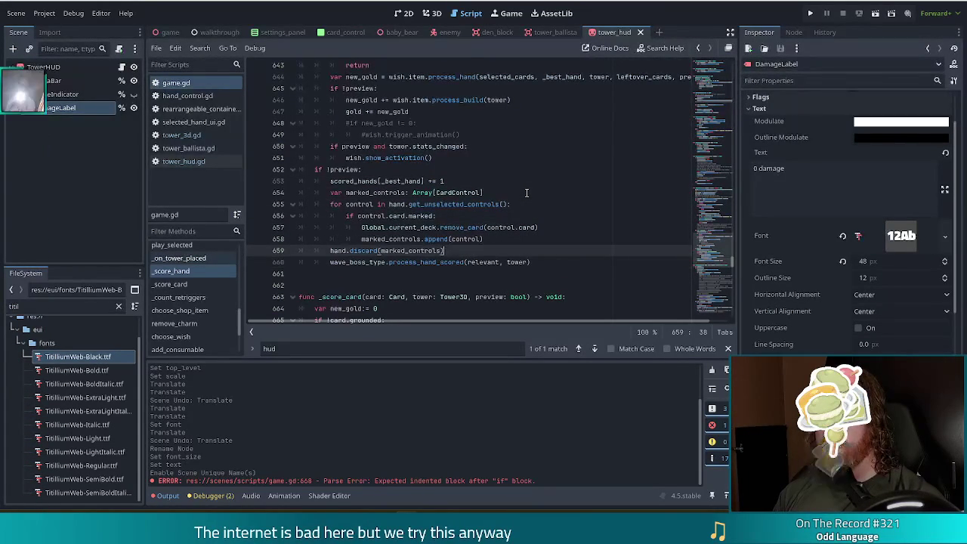
pyautogui.press('Return')
pyautogui.write('towe')
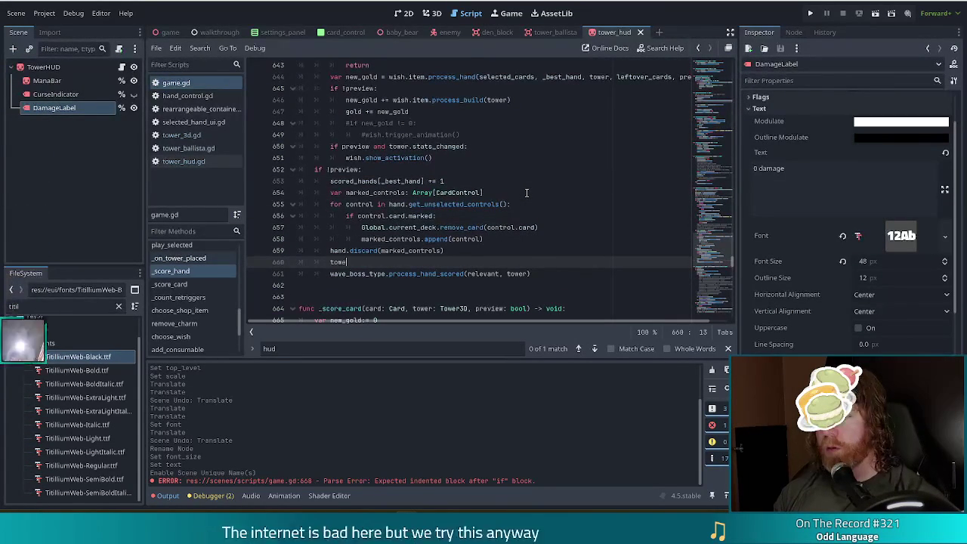
pyautogui.write('r.hud')
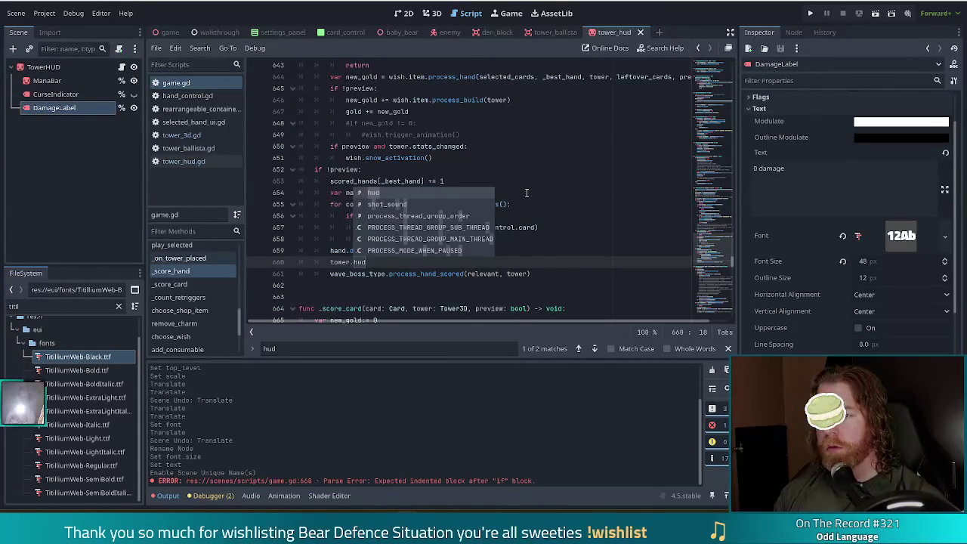
pyautogui.write('.hide_stats()')
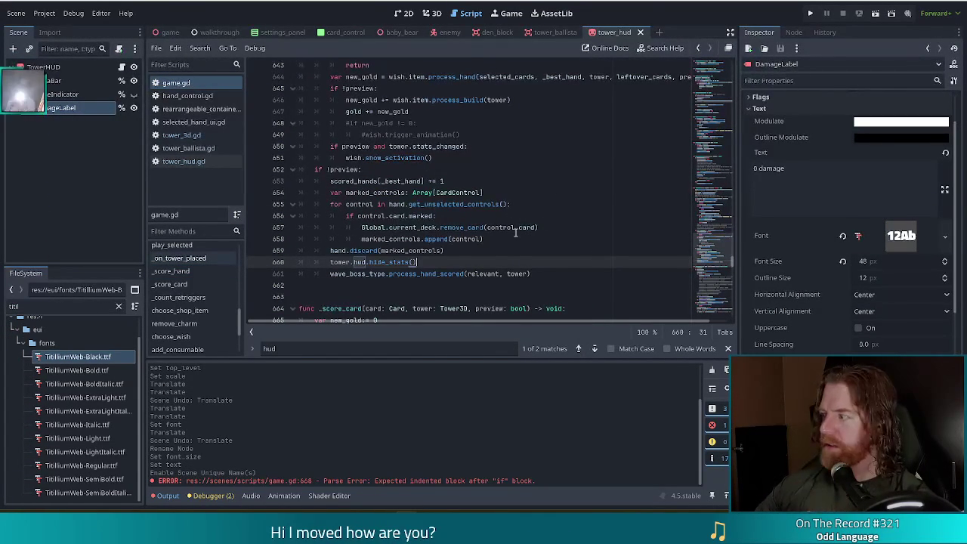
pyautogui.click(811, 13)
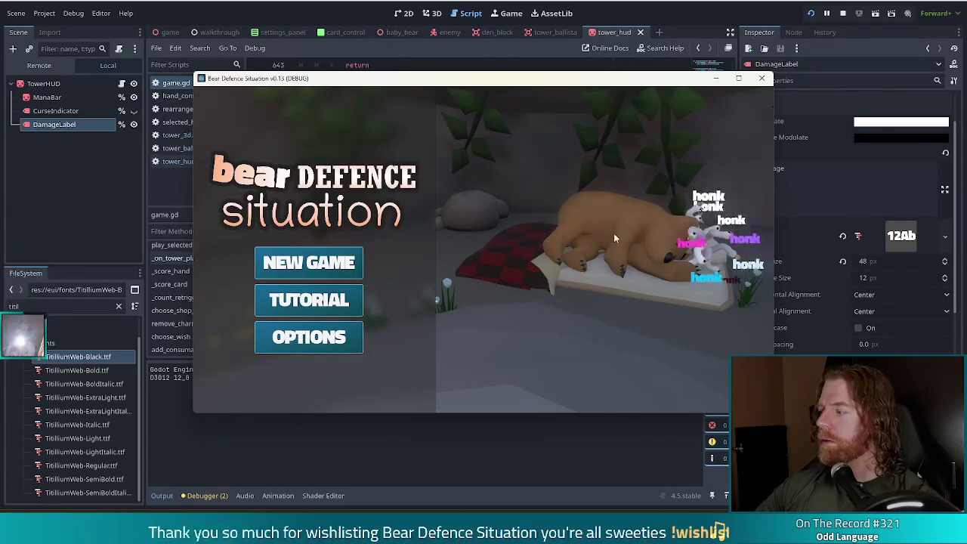
# Start a new game and discard two rounds of unwanted cards, including the 8 of Fire and 6 of Wind.
pyautogui.click(331, 263)
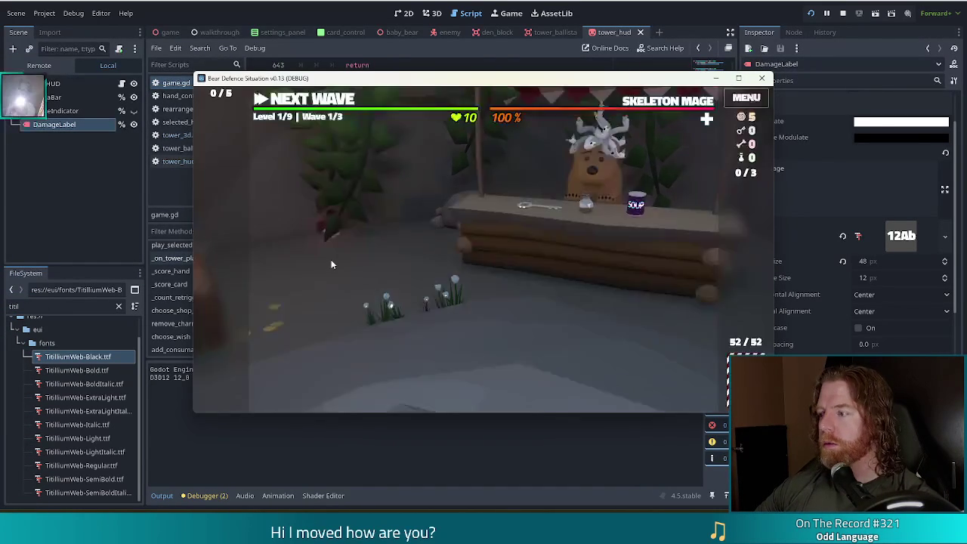
pyautogui.click(314, 106)
pyautogui.click(609, 375)
pyautogui.click(571, 387)
pyautogui.click(508, 317)
pyautogui.click(487, 379)
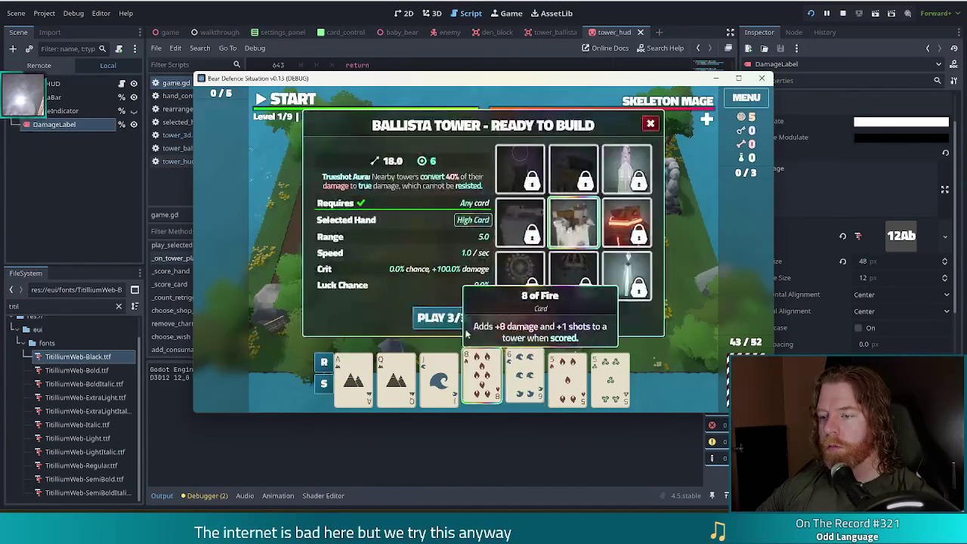
pyautogui.click(525, 378)
pyautogui.click(508, 317)
# Play a Two Pair of queens and fives, place the ballista mid-map, and return to the editor.
pyautogui.click(440, 377)
pyautogui.click(482, 378)
pyautogui.click(567, 378)
pyautogui.click(610, 377)
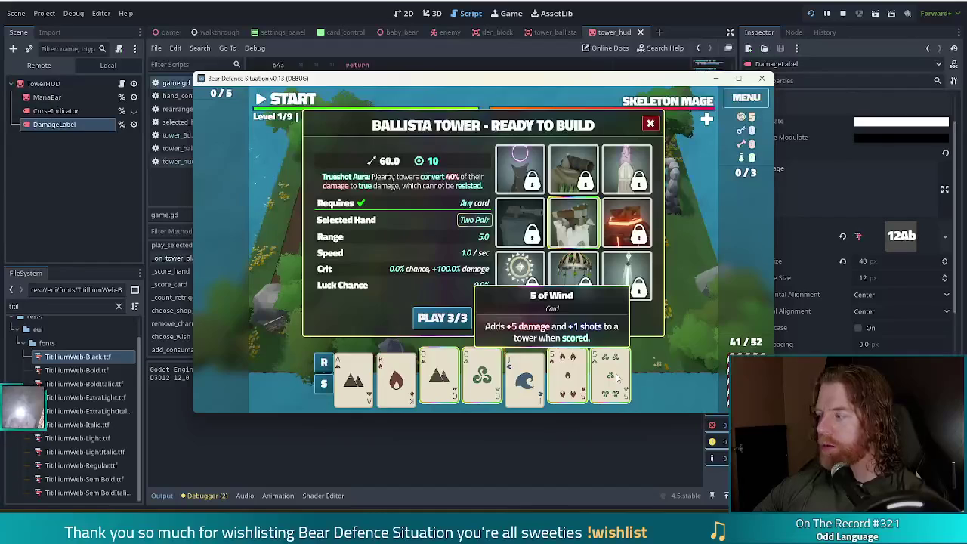
pyautogui.click(442, 317)
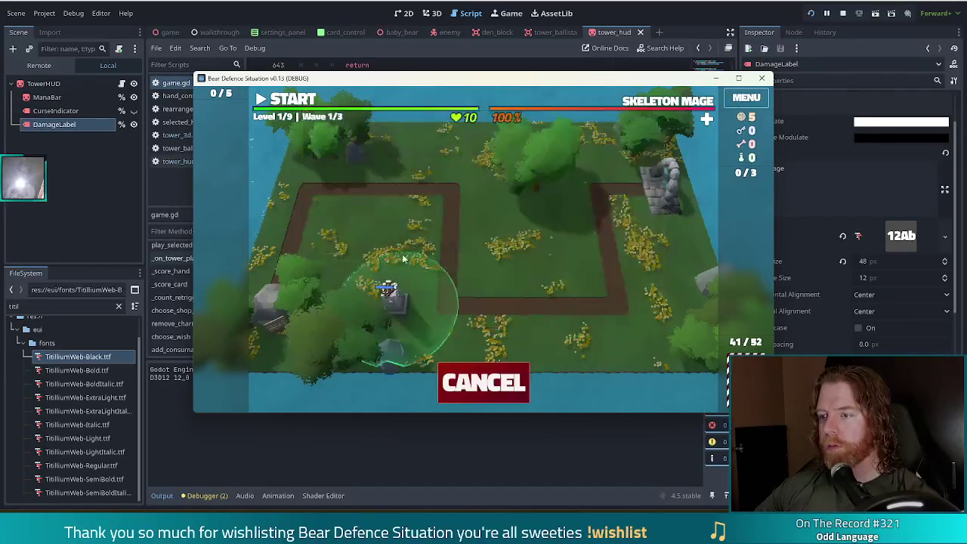
pyautogui.click(489, 253)
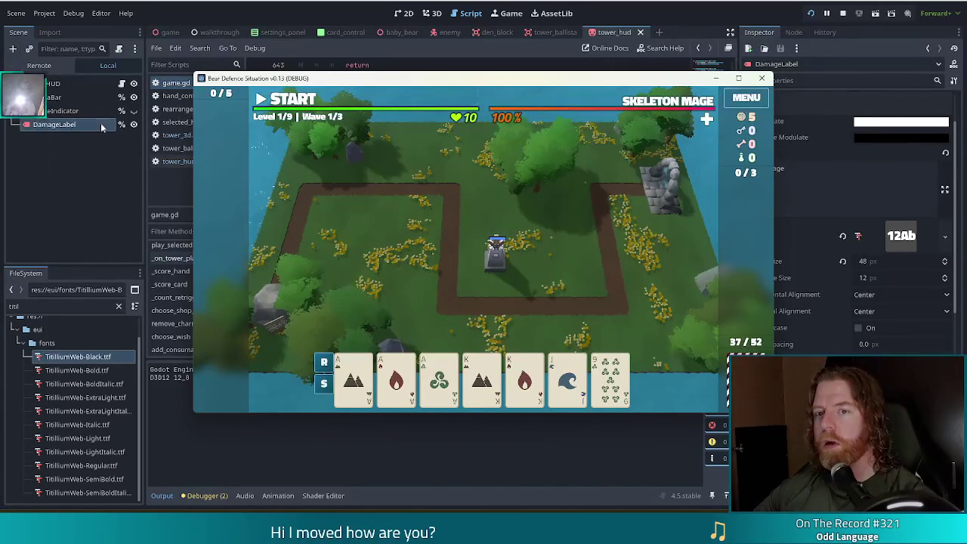
pyautogui.click(77, 198)
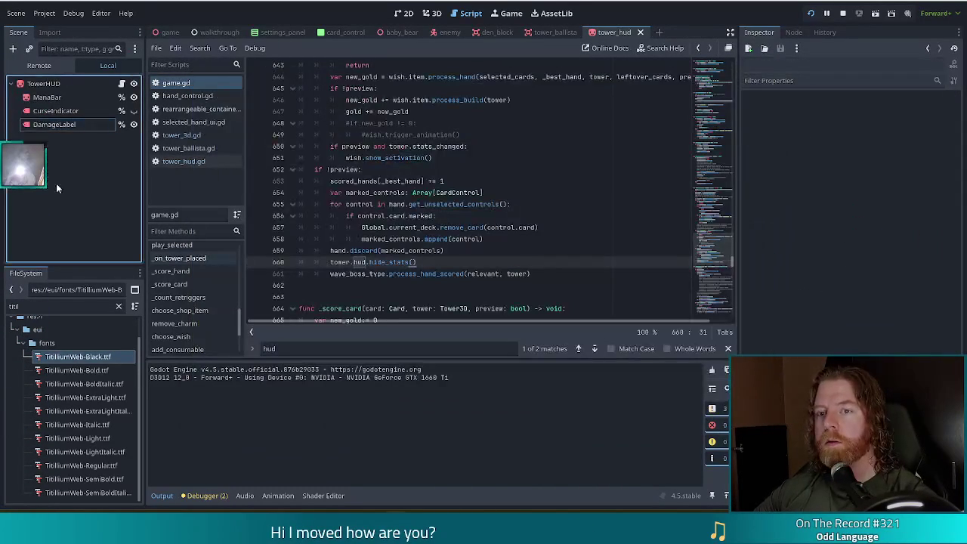
# Make the TowerHUD DamageLabel top-level, save the scene, and restart the running game.
pyautogui.click(435, 13)
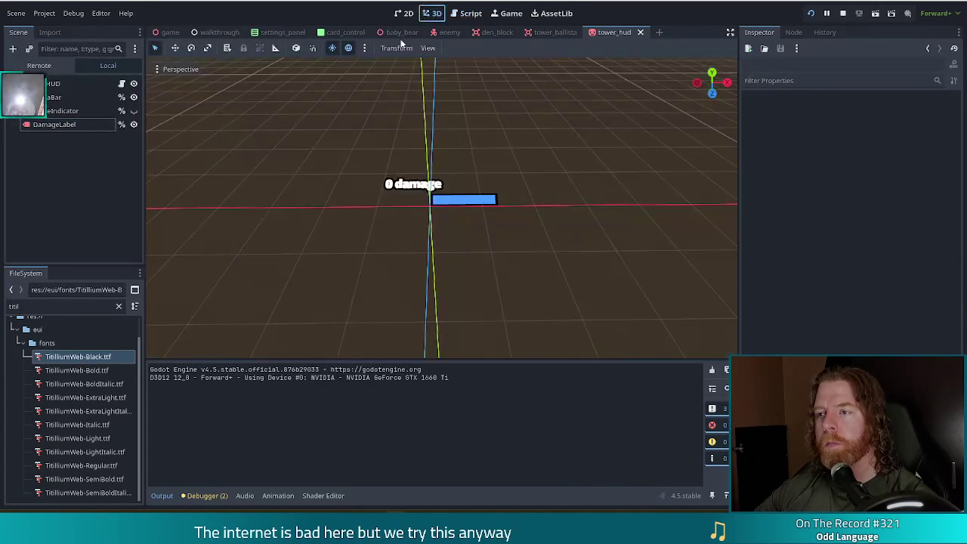
pyautogui.click(55, 110)
pyautogui.click(54, 124)
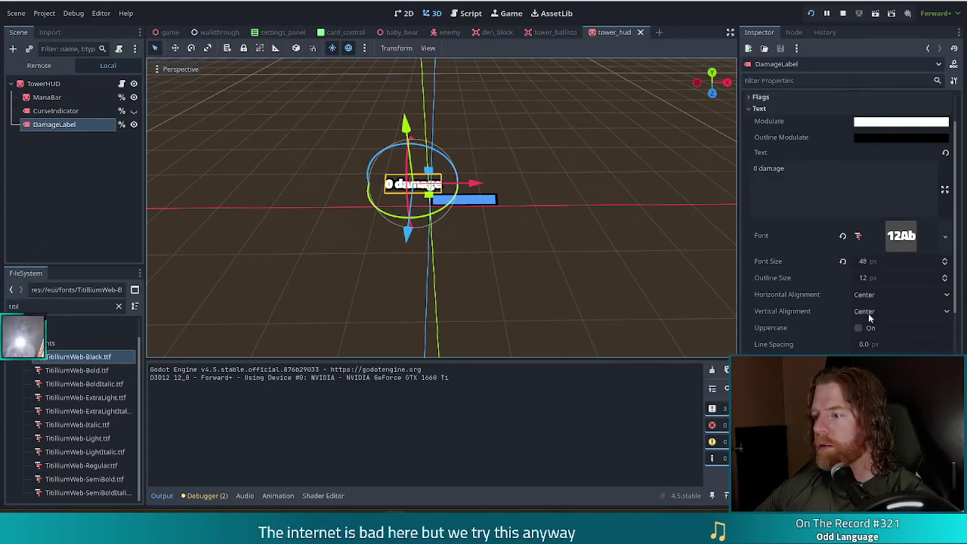
pyautogui.scroll(-10, 854, 317)
pyautogui.click(862, 408)
pyautogui.hotkey('ctrl', 's')
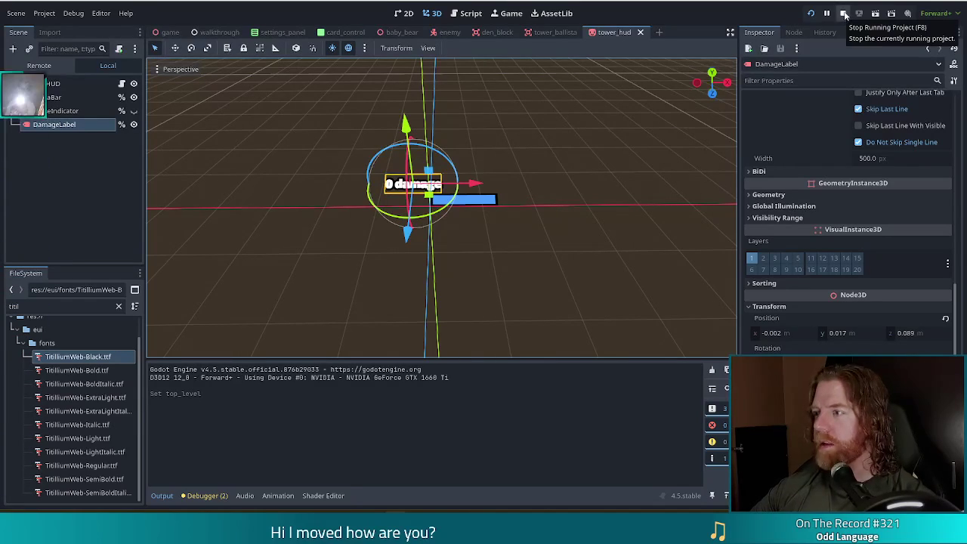
pyautogui.click(813, 15)
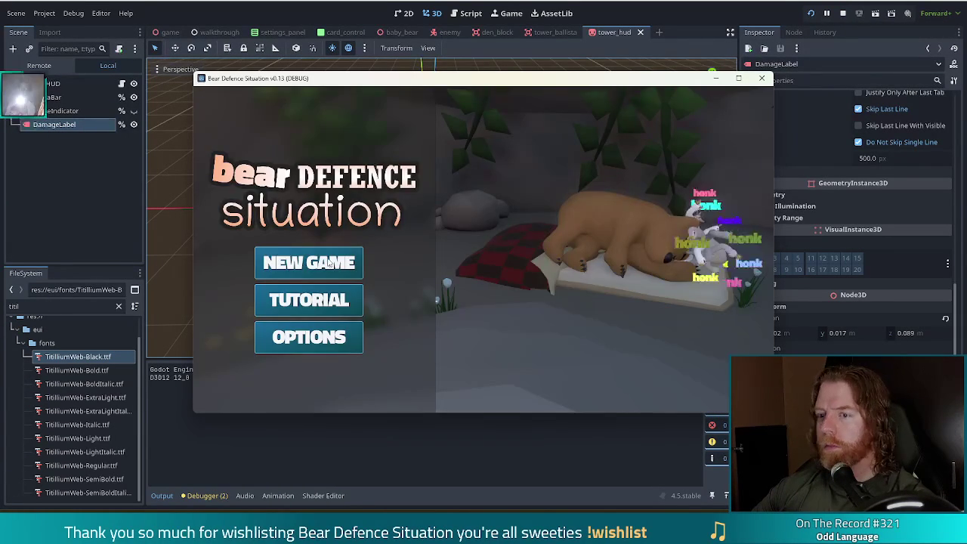
# Start a new game and discard several card selections for replacements.
pyautogui.click(301, 263)
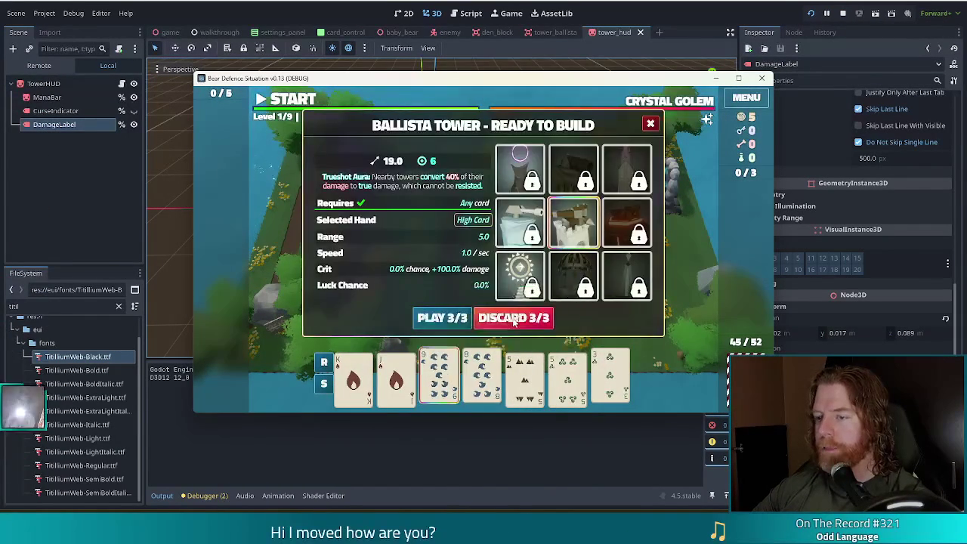
pyautogui.click(514, 319)
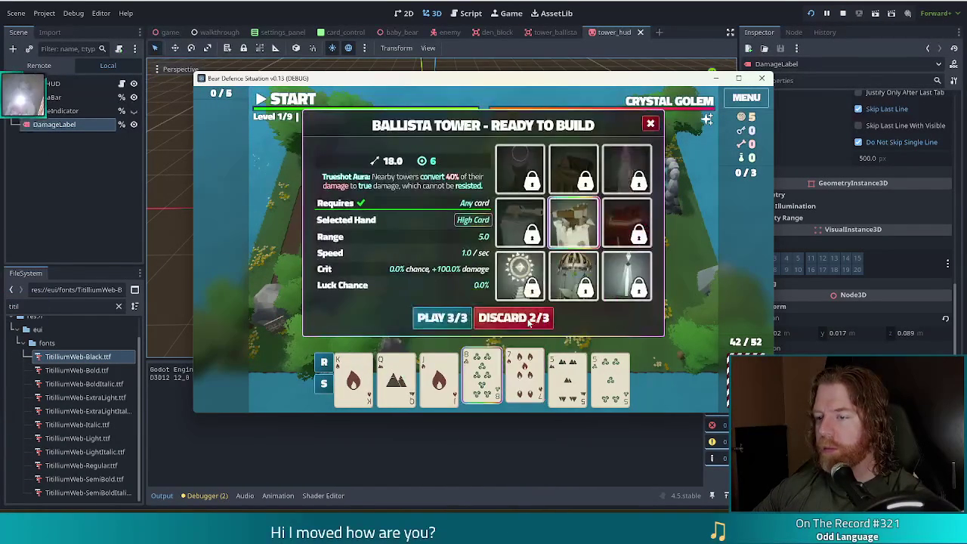
pyautogui.click(513, 321)
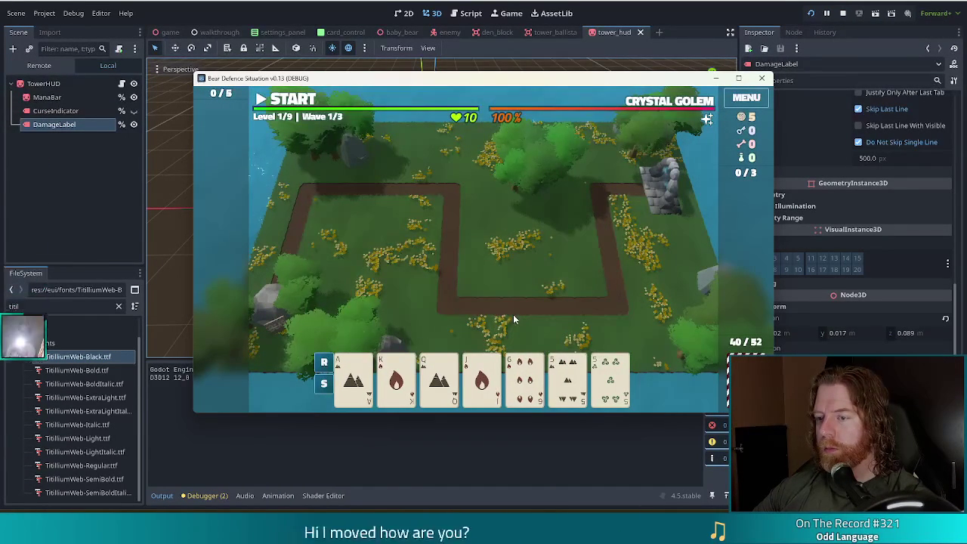
pyautogui.click(482, 378)
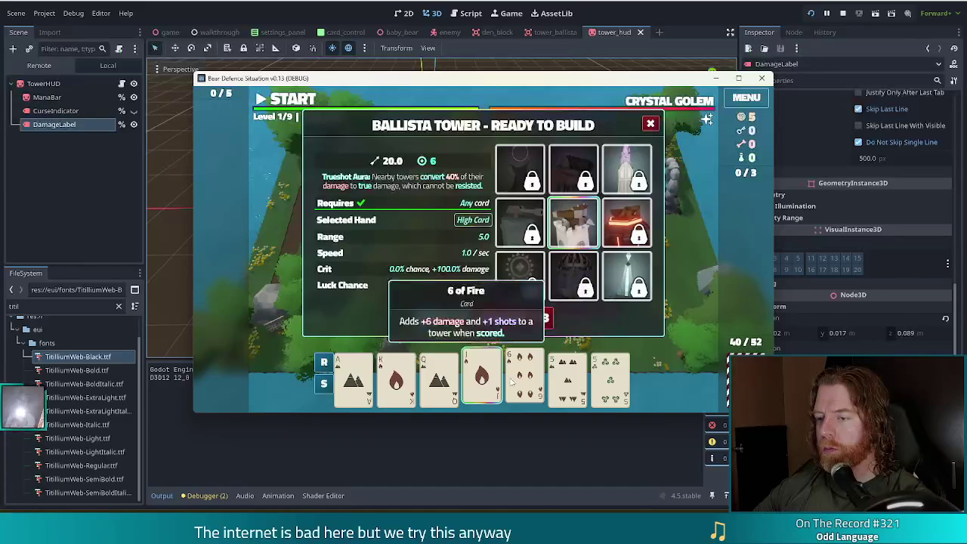
pyautogui.click(527, 318)
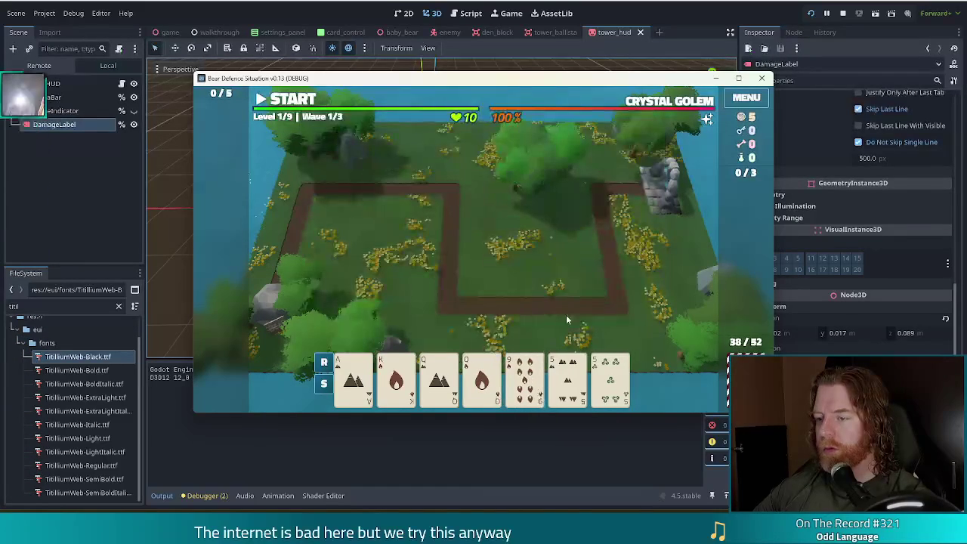
# Play a pair of queens with two 5s, place the ballista inside the path loop, and return to the 3D view.
pyautogui.click(482, 375)
pyautogui.click(442, 372)
pyautogui.click(605, 377)
pyautogui.click(571, 378)
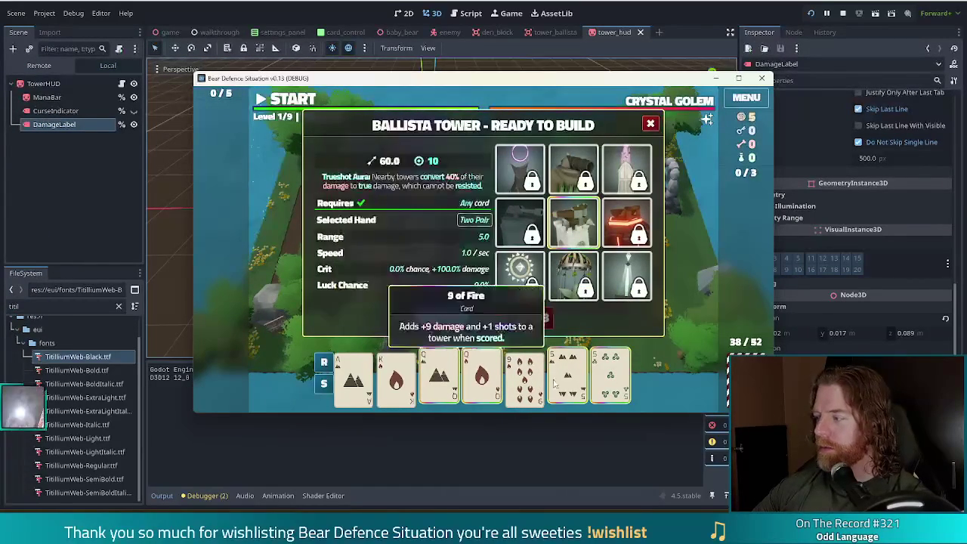
pyautogui.click(442, 318)
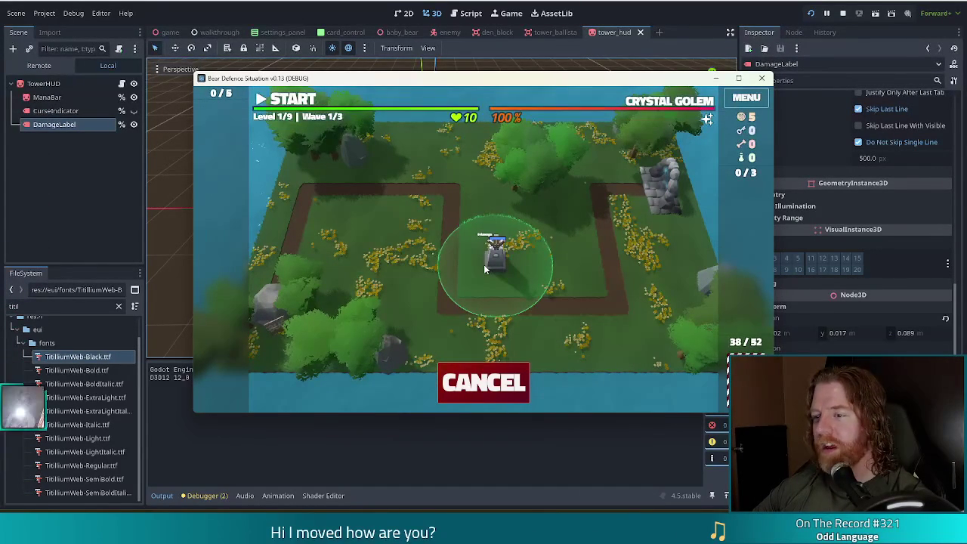
pyautogui.click(485, 267)
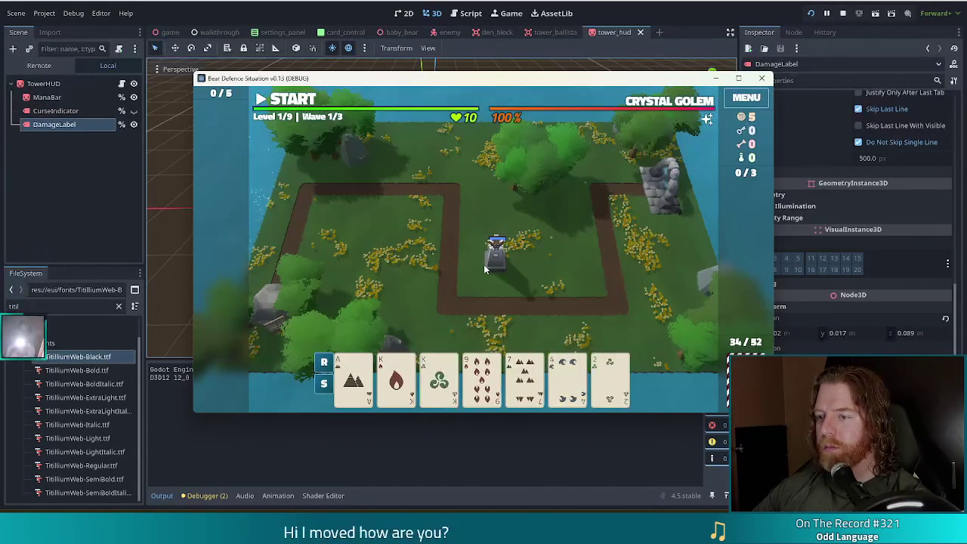
pyautogui.click(261, 18)
pyautogui.click(403, 13)
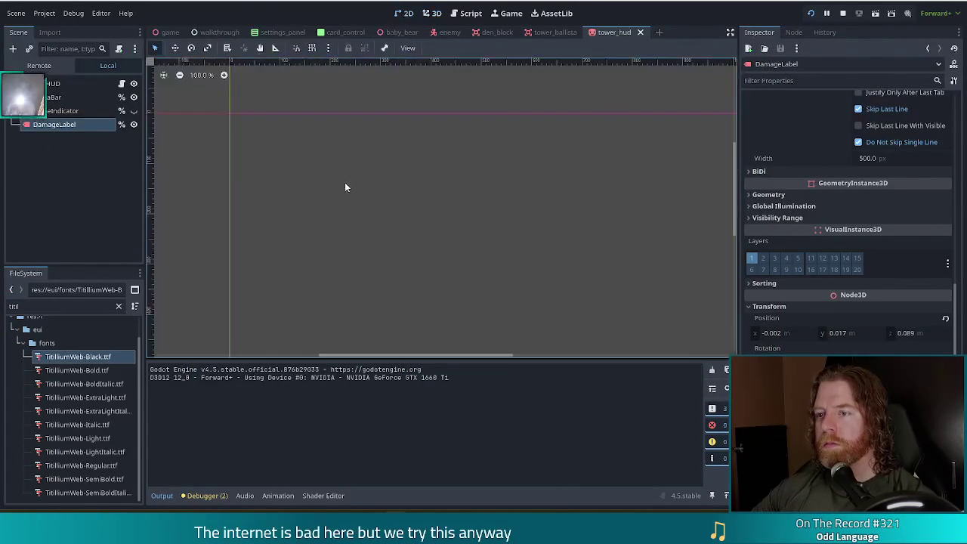
pyautogui.click(432, 13)
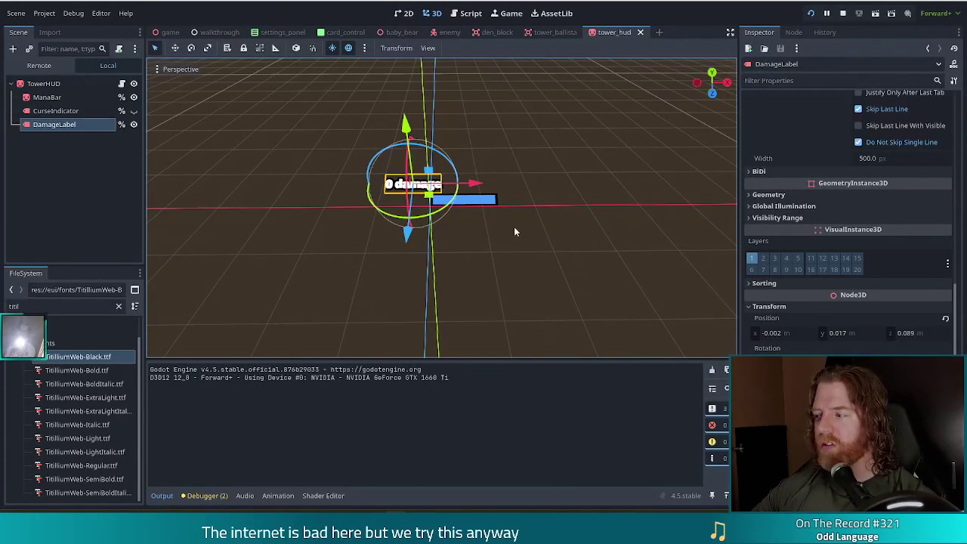
# Set the DamageLabel's font size to 96 in the Inspector.
pyautogui.scroll(-2, 563, 227)
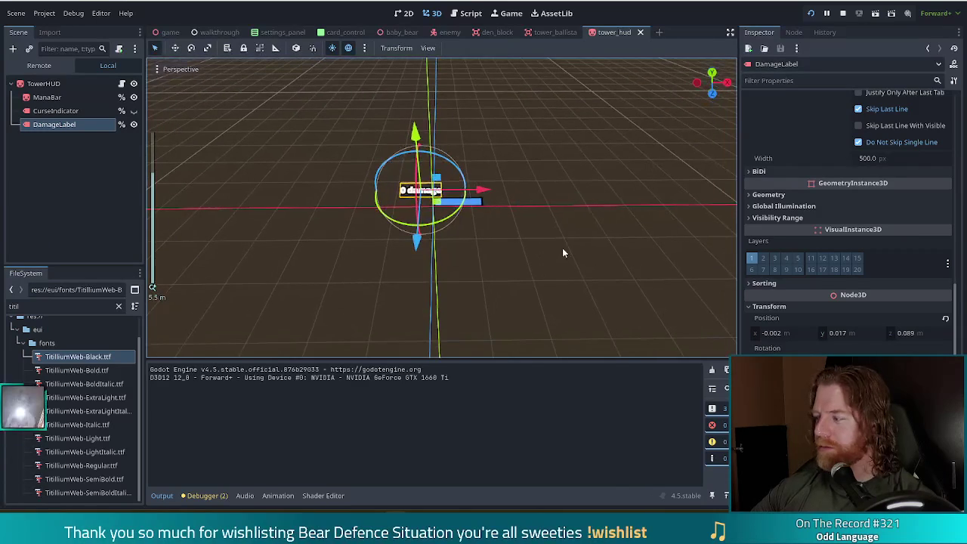
pyautogui.scroll(-2, 837, 343)
pyautogui.scroll(8, 838, 343)
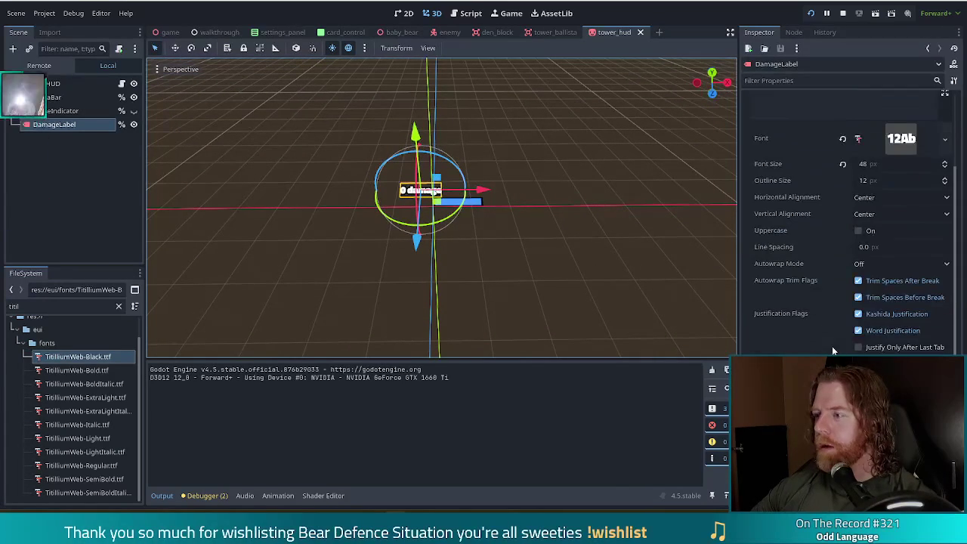
pyautogui.click(877, 164)
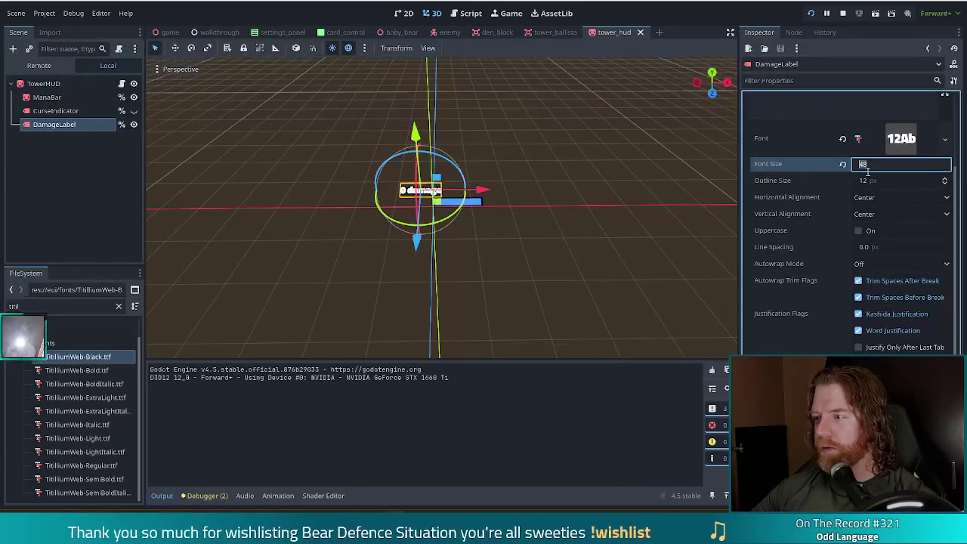
pyautogui.write('96')
pyautogui.press('Return')
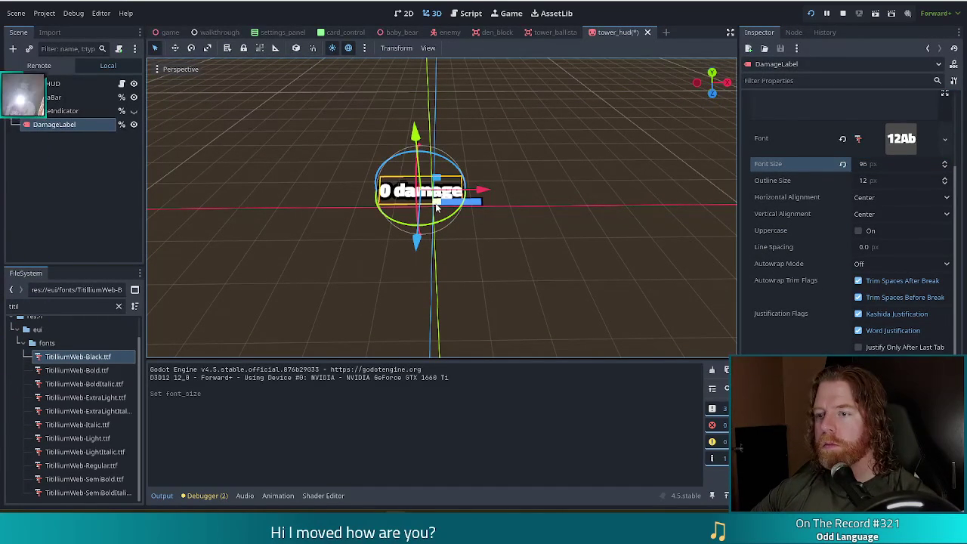
# Move the damage label up and to the left, save tower_hud, and pick a card in the game.
pyautogui.moveTo(420, 171); pyautogui.dragTo(413, 130)
pyautogui.moveTo(484, 188); pyautogui.dragTo(458, 184)
pyautogui.hotkey('ctrl', 's')
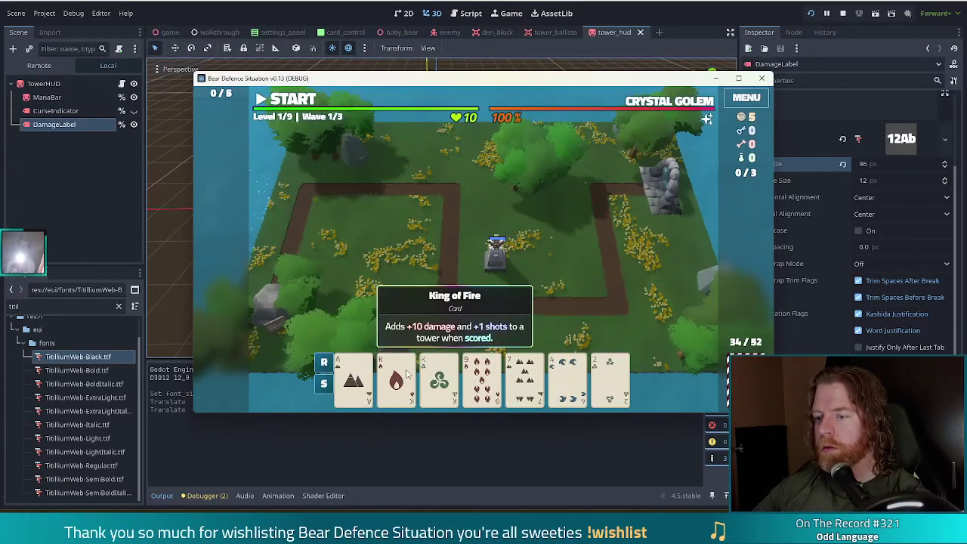
pyautogui.click(406, 372)
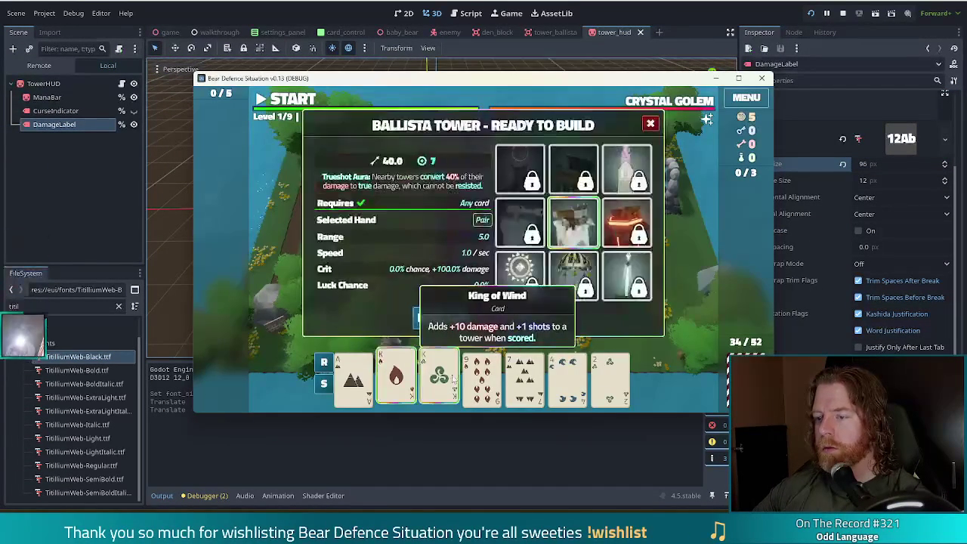
# Place a second ballista right of the first, restart the game, then hide DamageLabel and save.
pyautogui.click(452, 317)
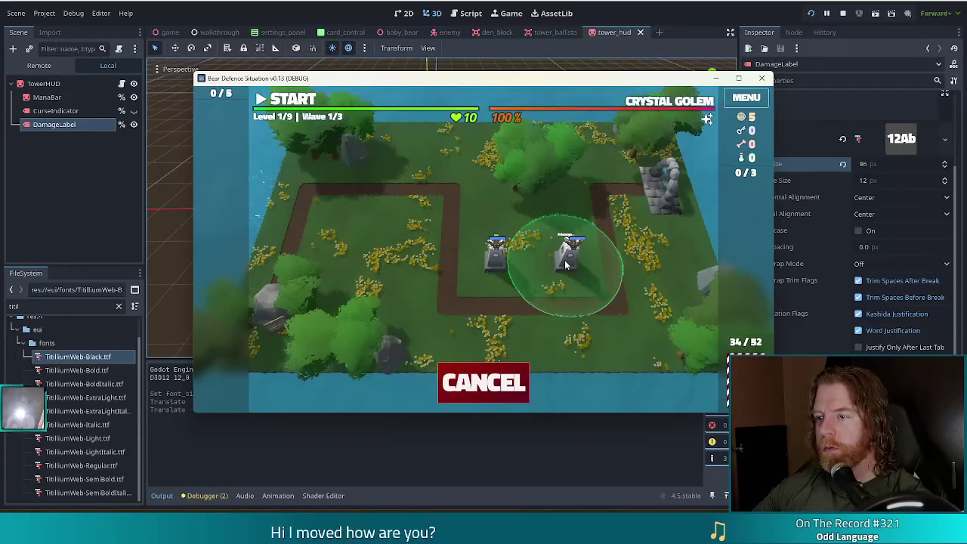
pyautogui.click(566, 264)
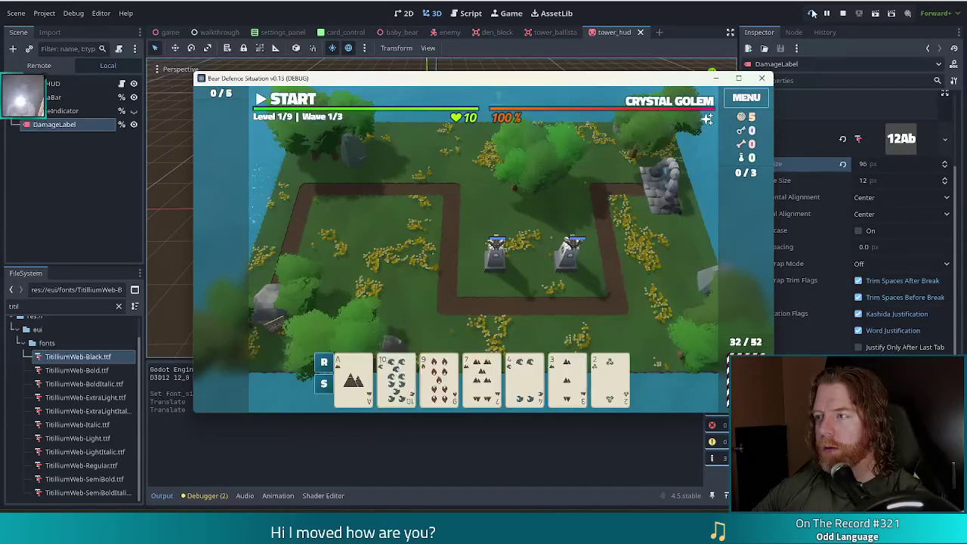
pyautogui.click(814, 17)
pyautogui.press('F5')
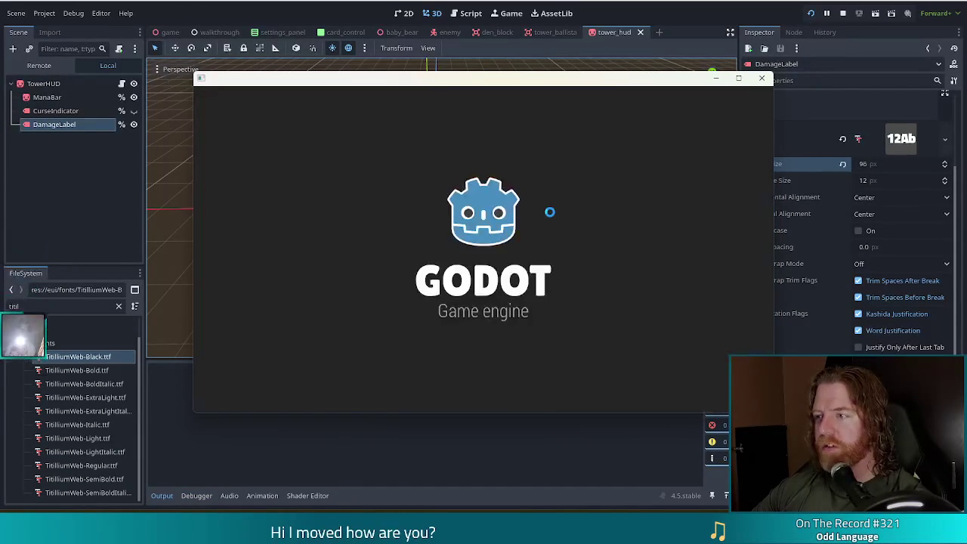
pyautogui.click(134, 124)
pyautogui.hotkey('ctrl', 's')
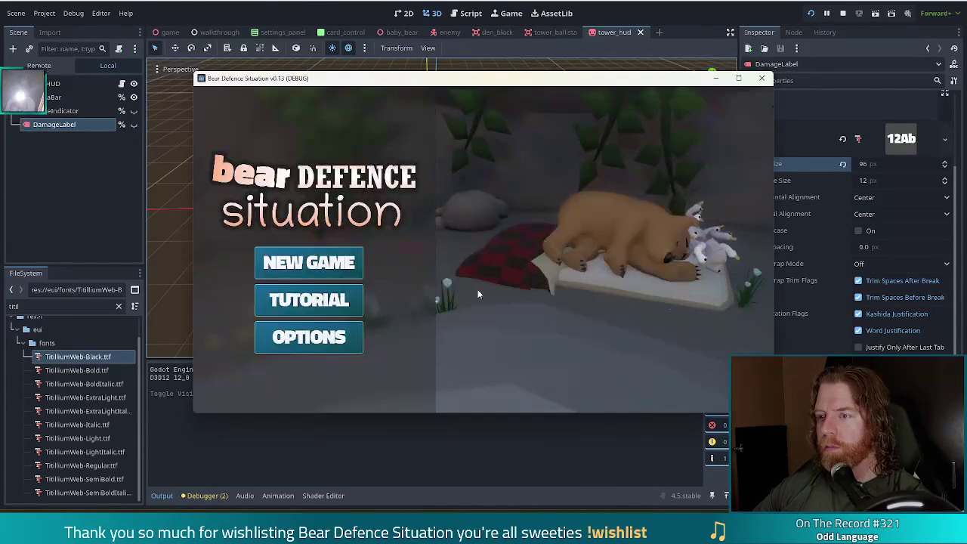
# Start a new game, discard the 9 of Wind, 6 and 9 of Earth, and place a ballista centre-map.
pyautogui.click(308, 261)
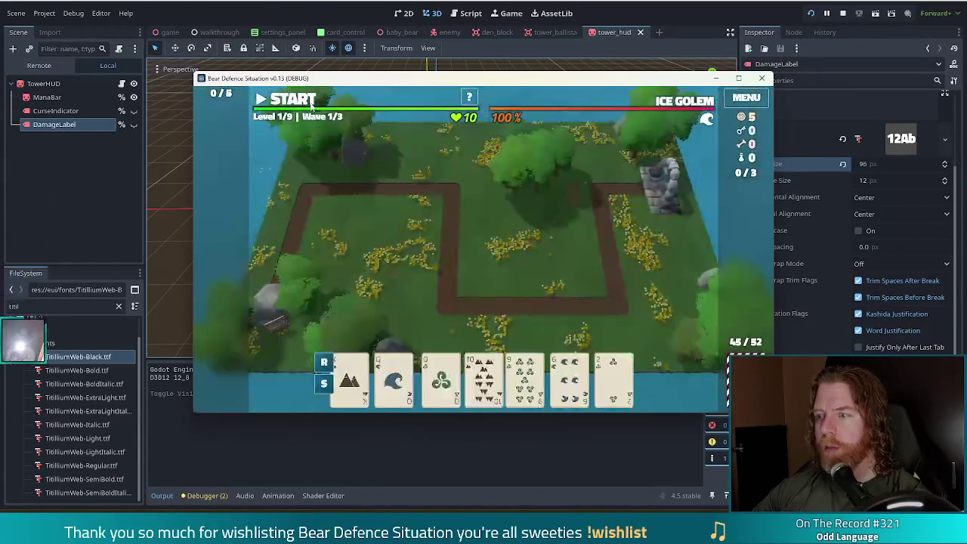
pyautogui.click(529, 389)
pyautogui.click(509, 318)
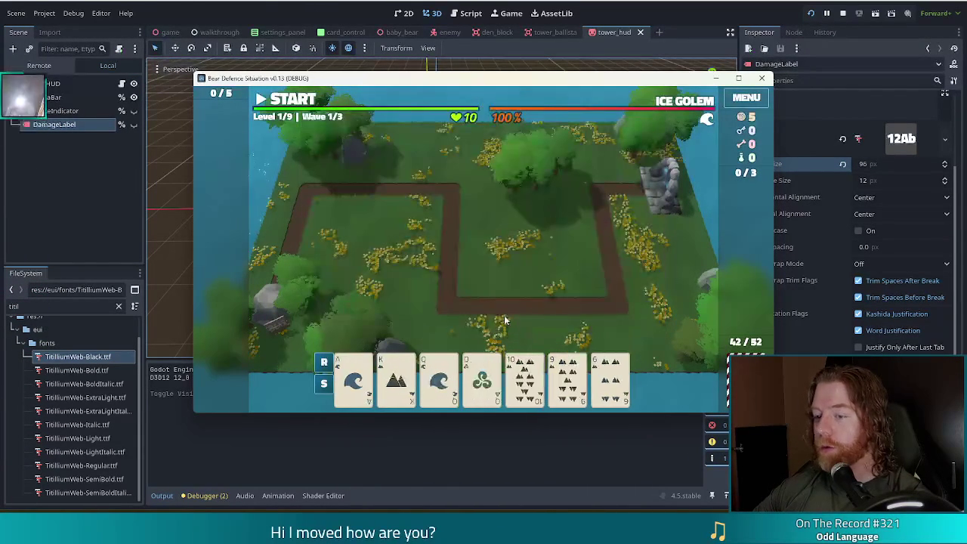
pyautogui.click(611, 382)
pyautogui.click(568, 382)
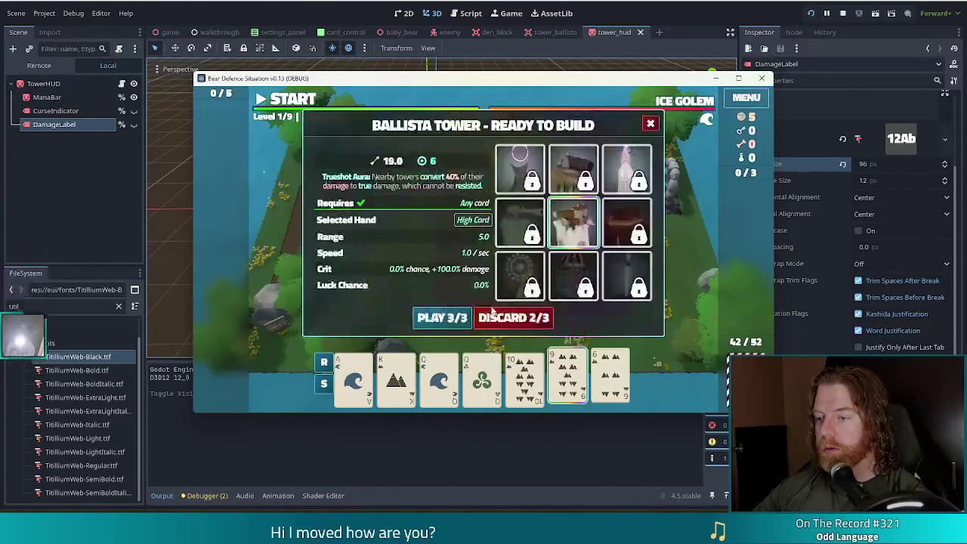
pyautogui.click(514, 313)
pyautogui.click(396, 375)
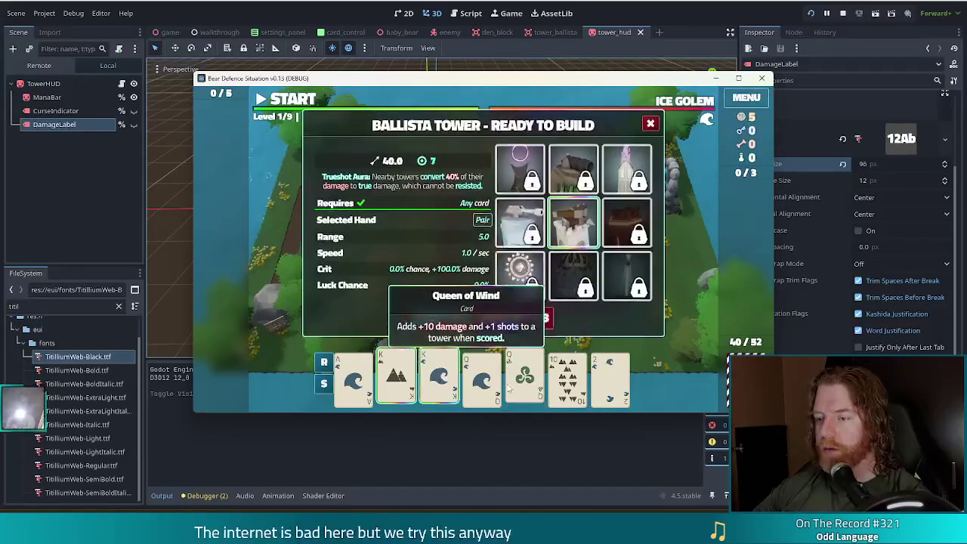
pyautogui.click(442, 313)
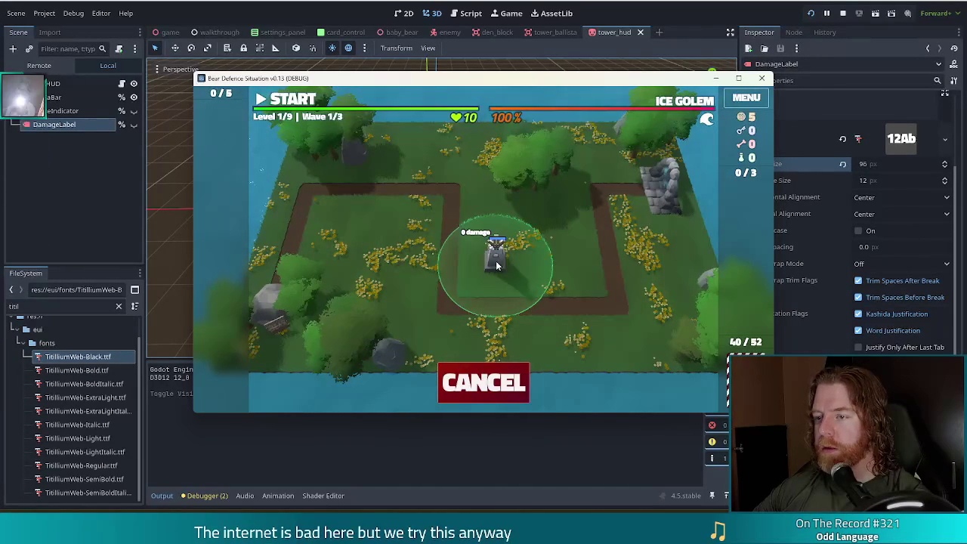
pyautogui.click(497, 264)
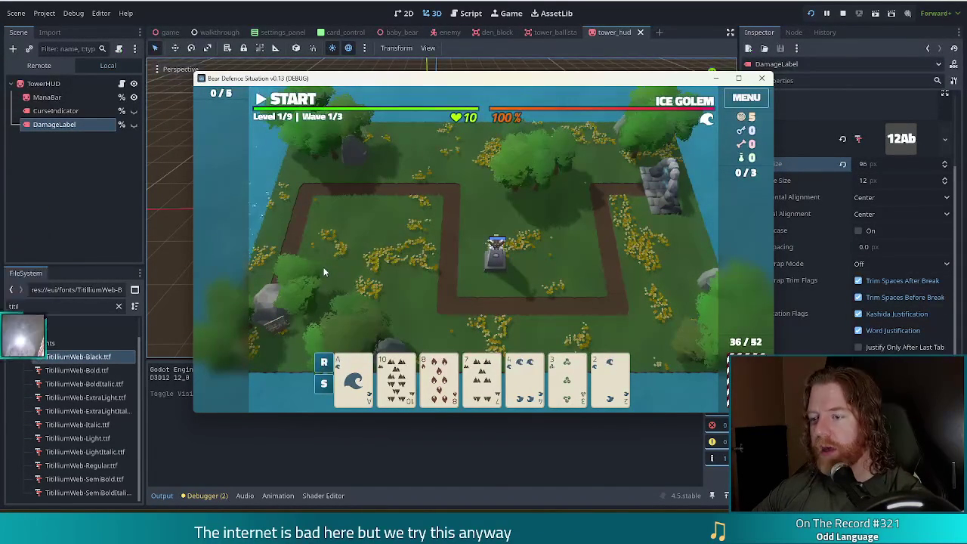
# Select the 3 of Wind, switch to the 4 of Wind, and stop the running game.
pyautogui.click(572, 381)
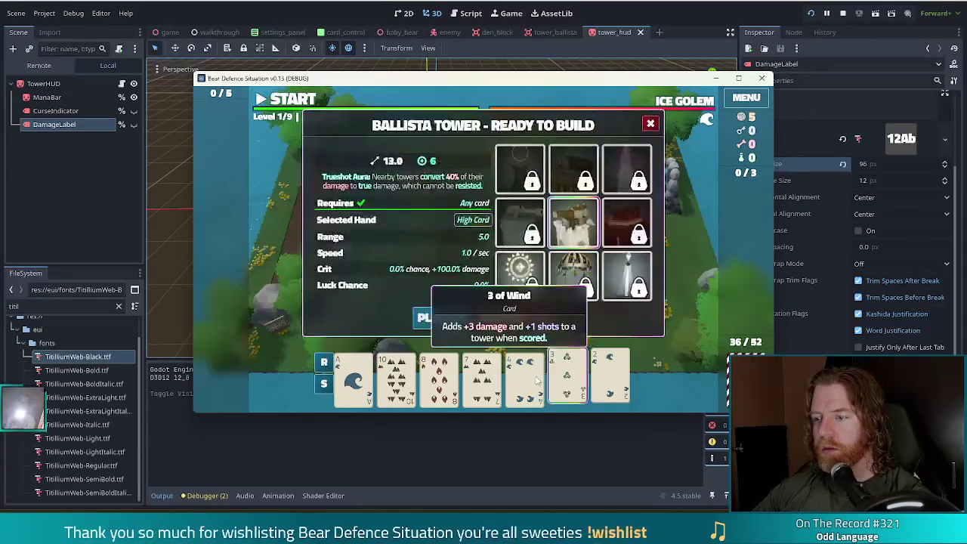
pyautogui.click(524, 378)
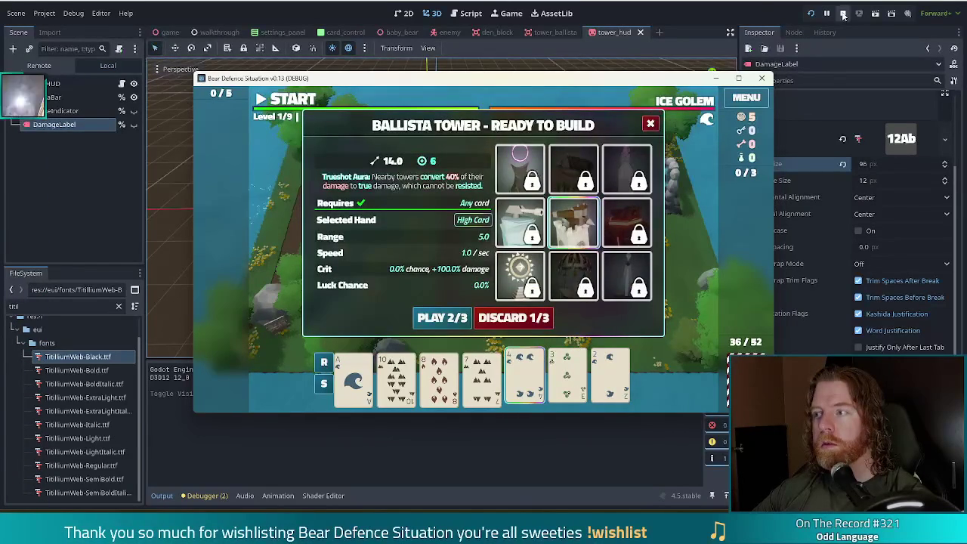
pyautogui.click(843, 14)
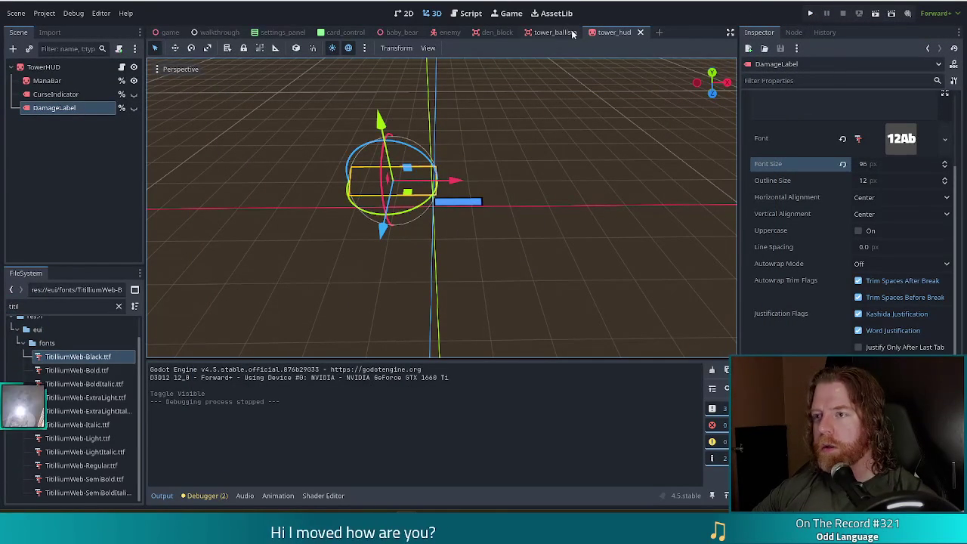
# Set the DamageLabel's font size to 128 and make it visible again.
pyautogui.click(872, 166)
pyautogui.write('8')
pyautogui.press('Return')
pyautogui.click(134, 108)
# Drag the damage label into a new raised position and save the tower_hud scene.
pyautogui.moveTo(379, 121); pyautogui.dragTo(360, 110)
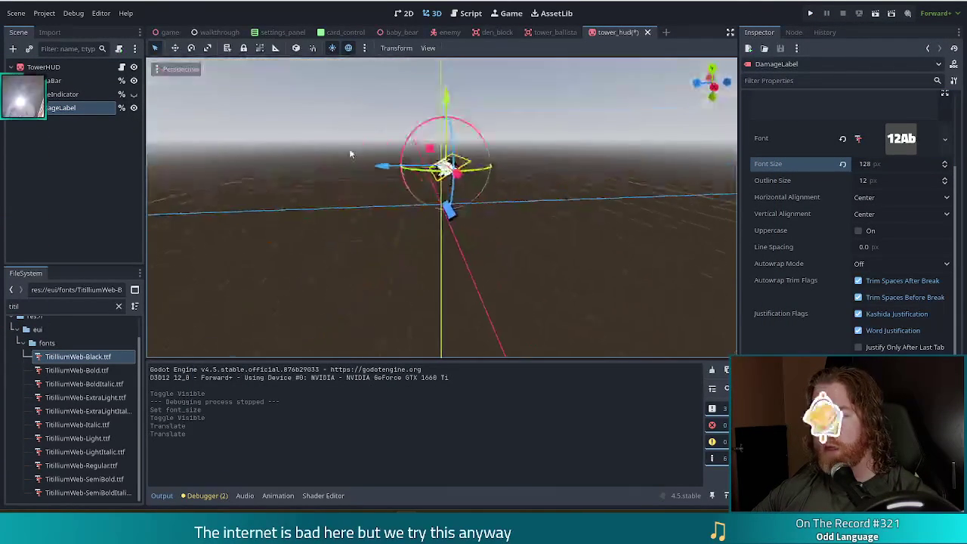
pyautogui.moveTo(446, 213)
pyautogui.mouseDown()
pyautogui.moveTo(457, 204)
pyautogui.moveTo(550, 213)
pyautogui.moveTo(558, 236)
pyautogui.moveTo(544, 227)
pyautogui.mouseUp()
pyautogui.moveTo(358, 97)
pyautogui.mouseDown()
pyautogui.moveTo(360, 114)
pyautogui.moveTo(374, 118)
pyautogui.mouseUp()
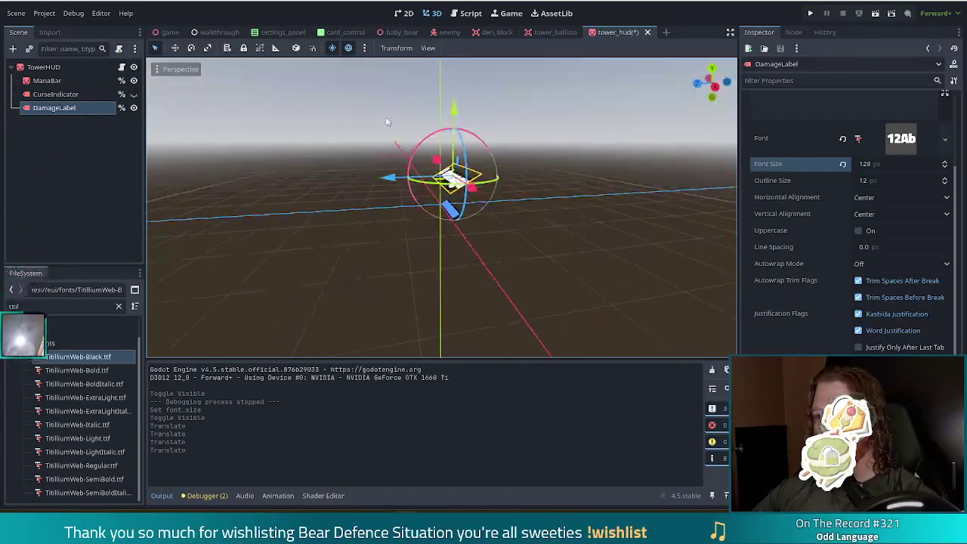
pyautogui.hotkey('ctrl', 's')
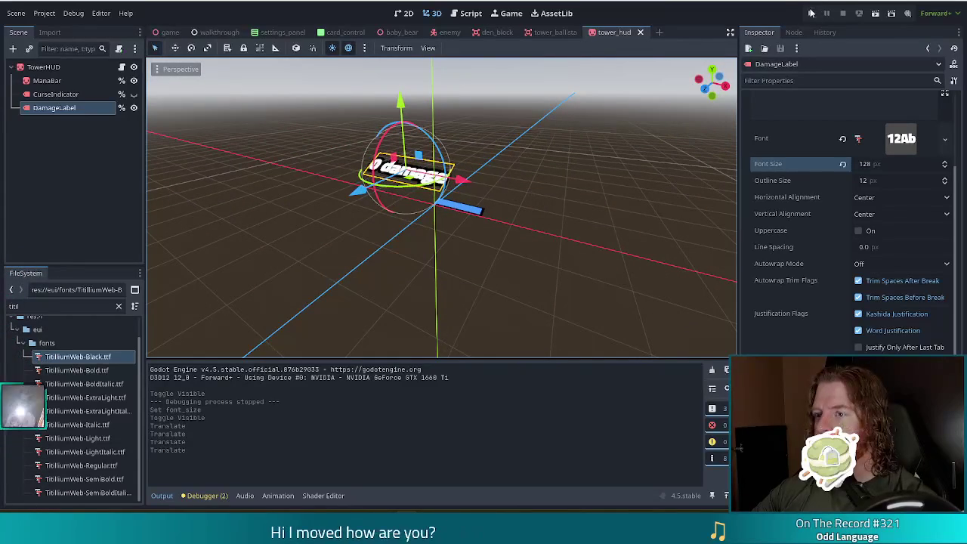
# Run the game, start a new game, place a ballista showing its 54.0 damage label, then stop with F8.
pyautogui.click(812, 13)
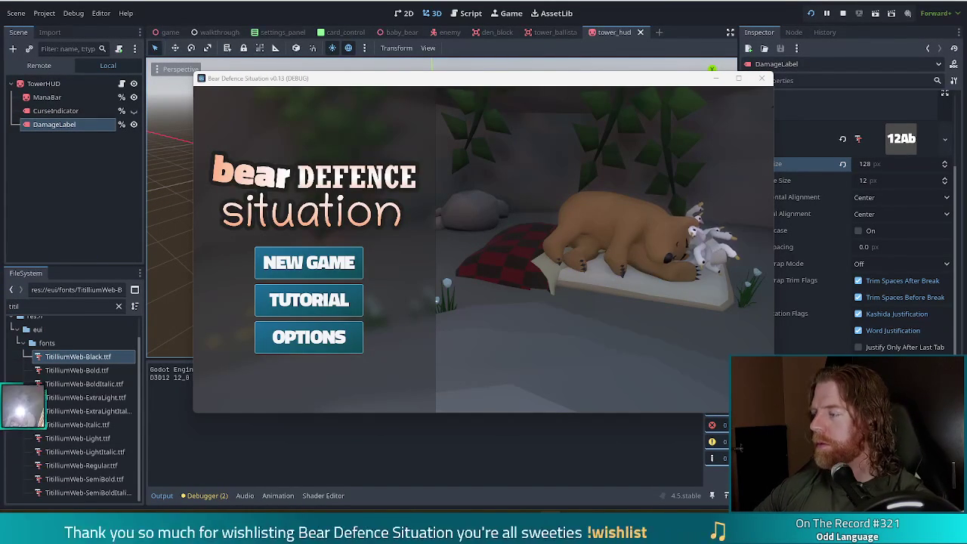
pyautogui.click(334, 261)
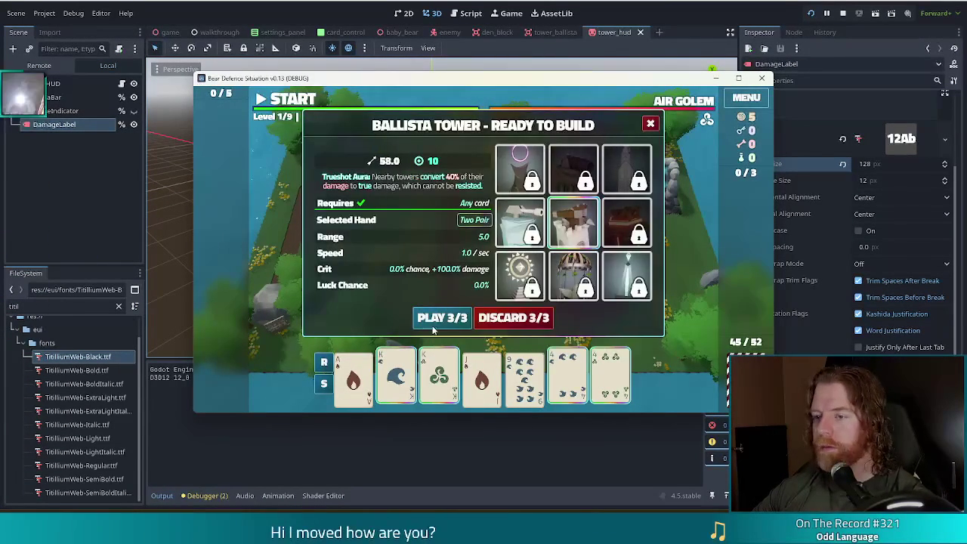
pyautogui.click(432, 319)
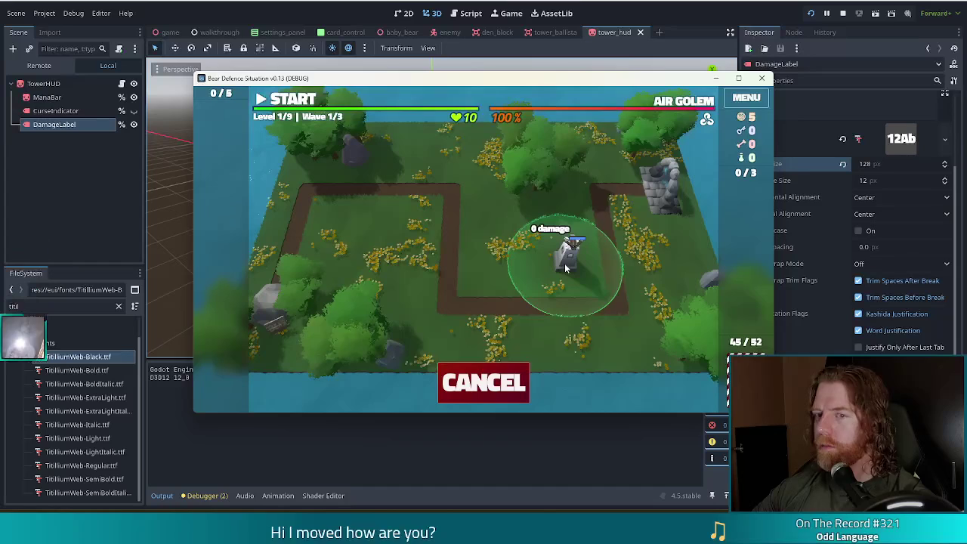
pyautogui.click(565, 263)
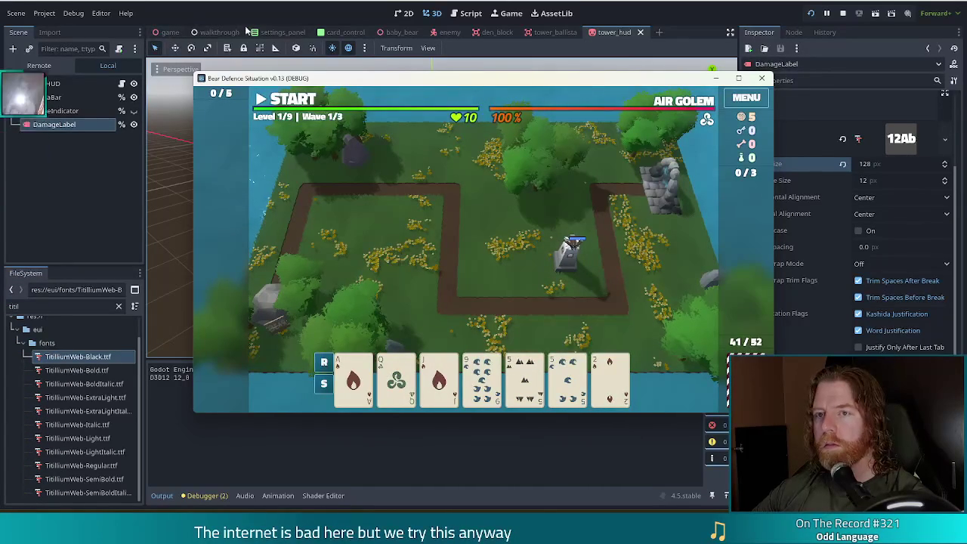
pyautogui.press('F8')
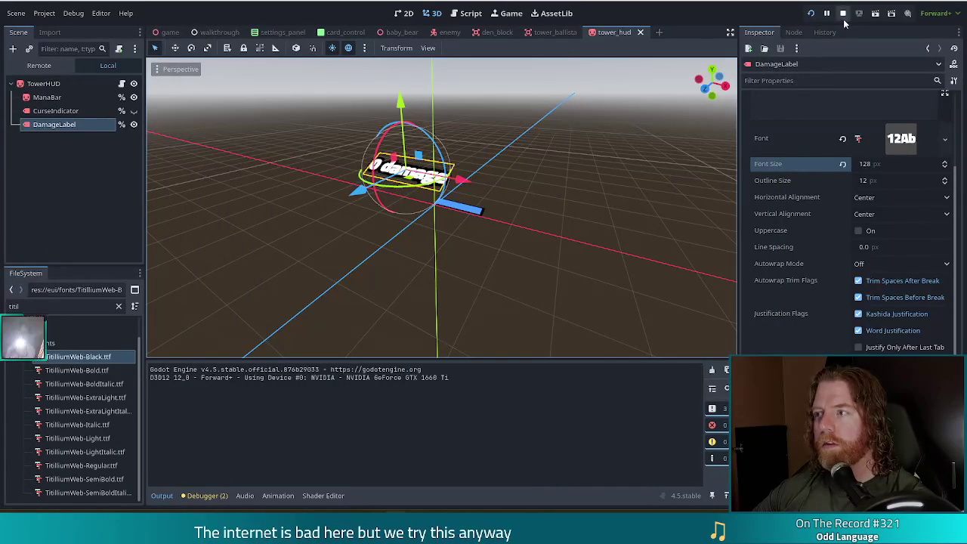
# Open tower_hud.gd and go to get_parent().damage on line 31.
pyautogui.click(467, 16)
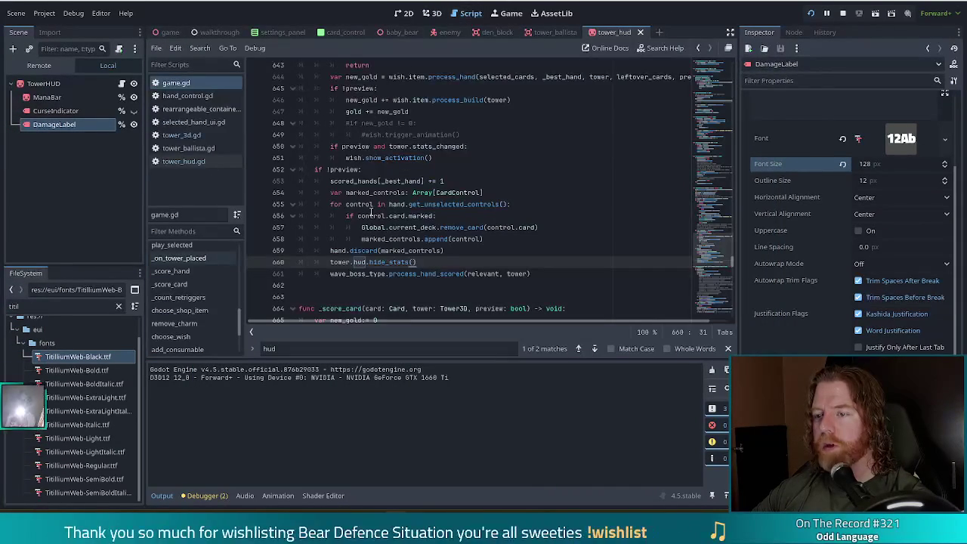
pyautogui.moveTo(377, 262); pyautogui.dragTo(377, 251)
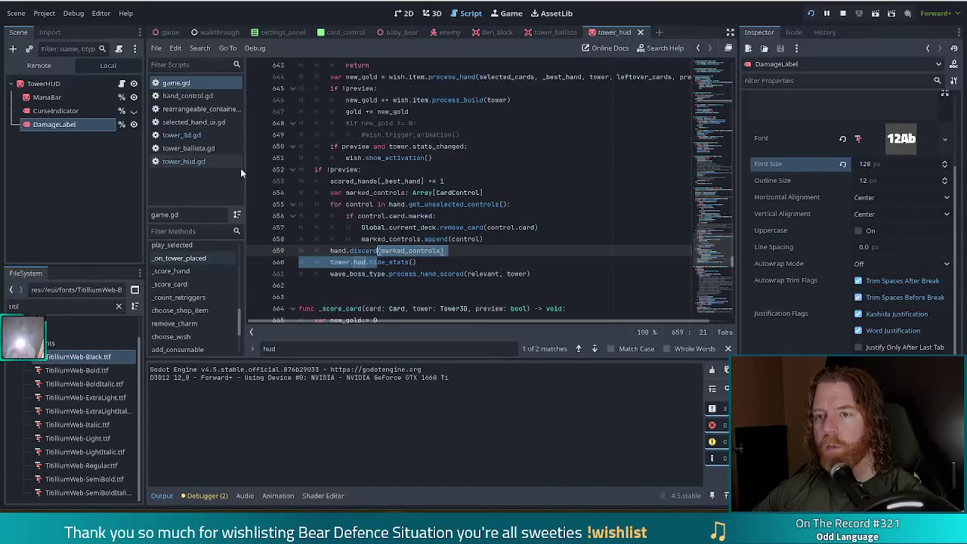
pyautogui.click(183, 161)
pyautogui.click(356, 238)
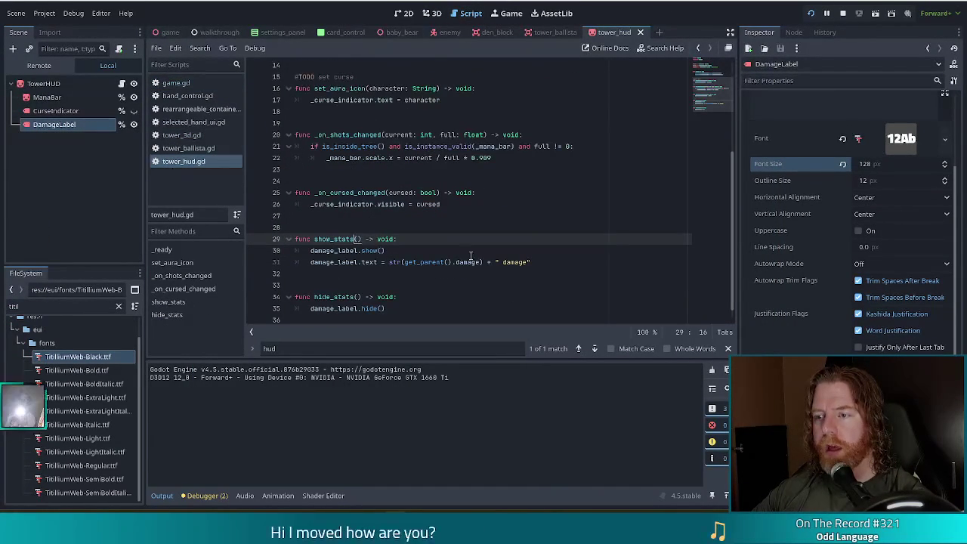
pyautogui.click(404, 262)
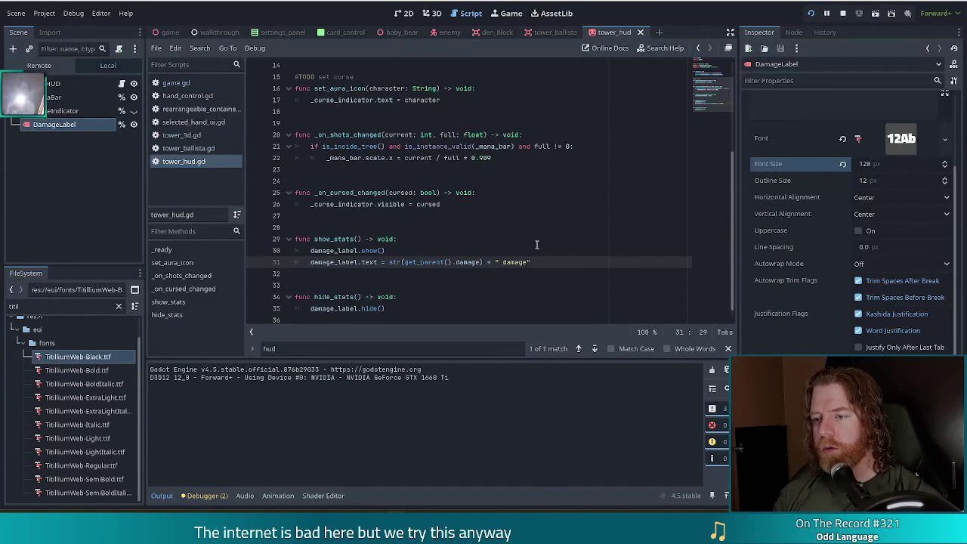
# Wrap get_parent().damage on line 31 in round() and look up round in the docs.
pyautogui.write('round(')
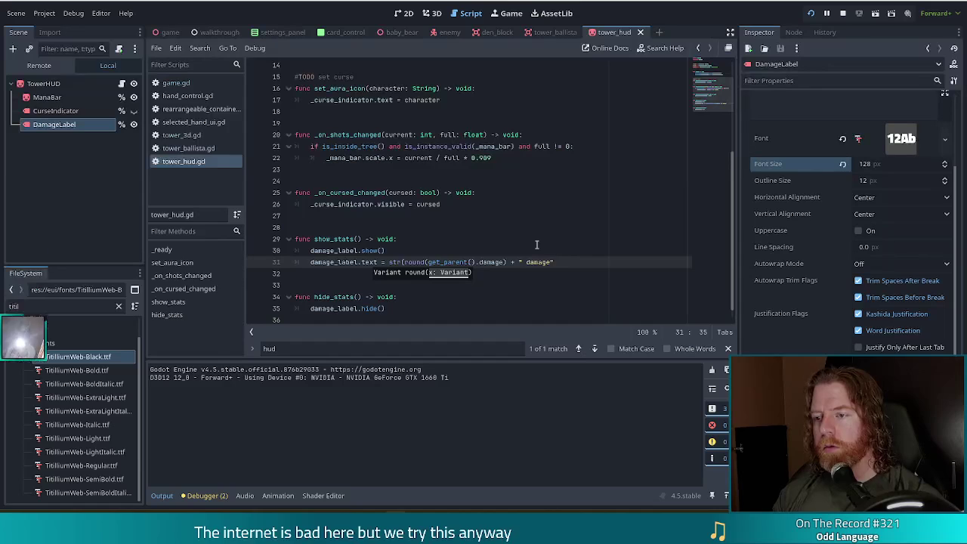
pyautogui.press('End')
pyautogui.press('Left')
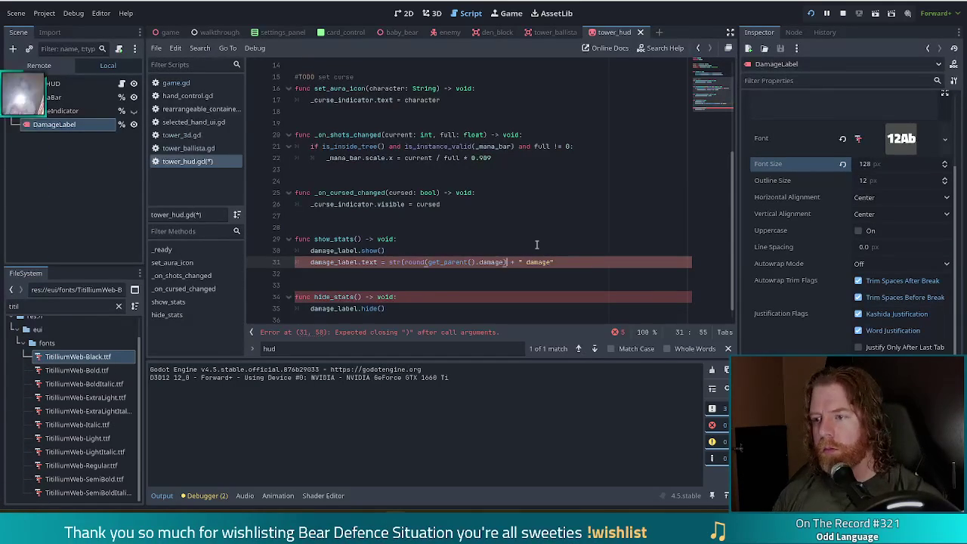
pyautogui.write(')')
pyautogui.click(415, 263)
pyautogui.keyDown('ctrl'); pyautogui.click(416, 261); pyautogui.keyUp('ctrl')
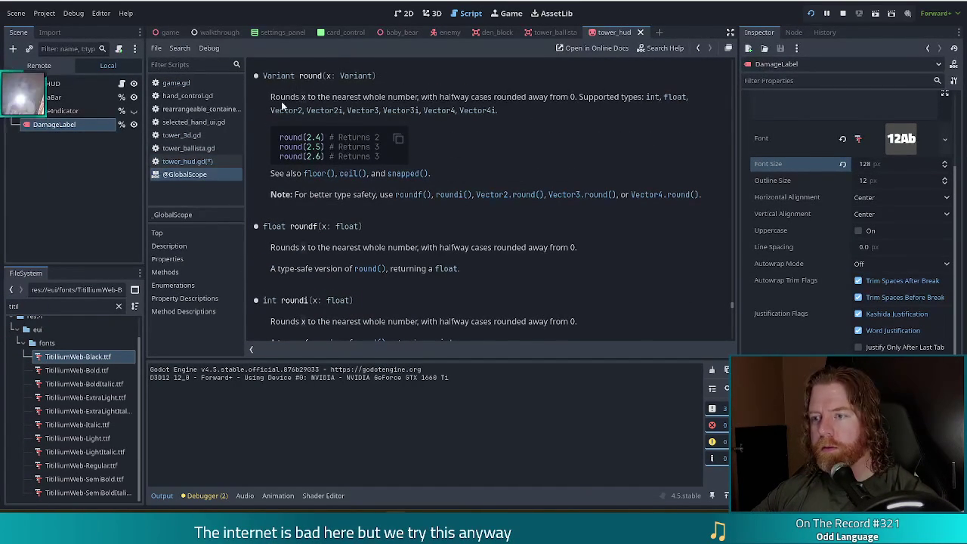
pyautogui.hotkey('alt', 'Left')
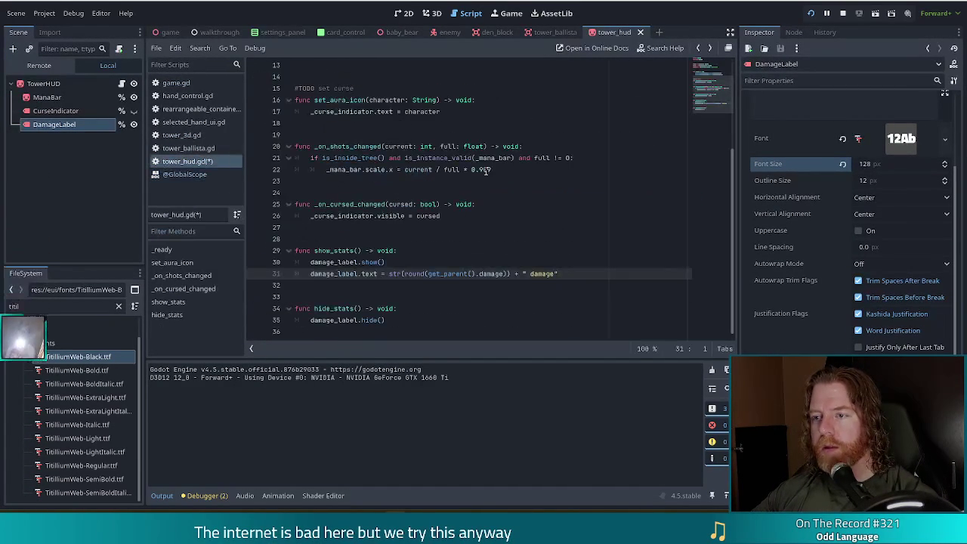
# Change round to roundi, save tower_hud.gd, and toggle the DamageLabel's visibility.
pyautogui.click(426, 273)
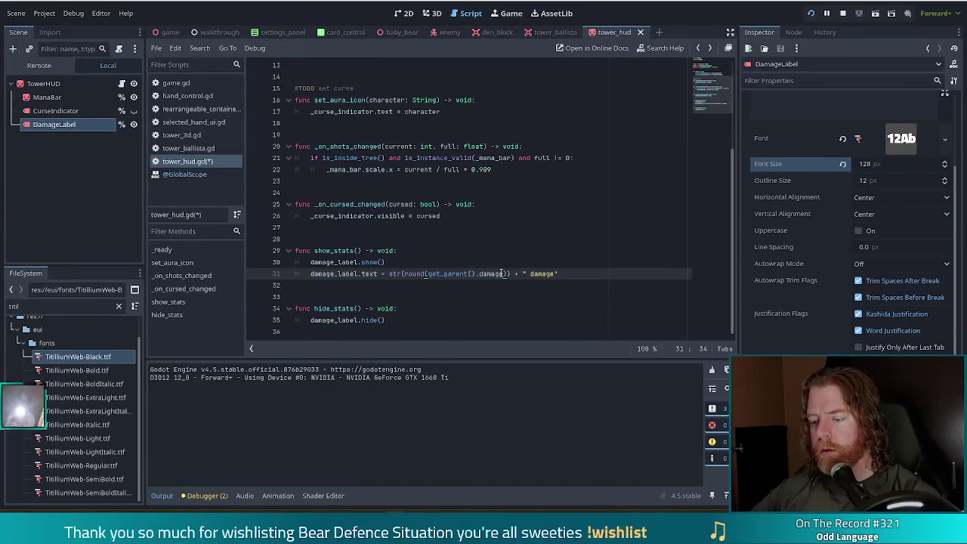
pyautogui.write('i')
pyautogui.click(354, 241)
pyautogui.hotkey('ctrl', 's')
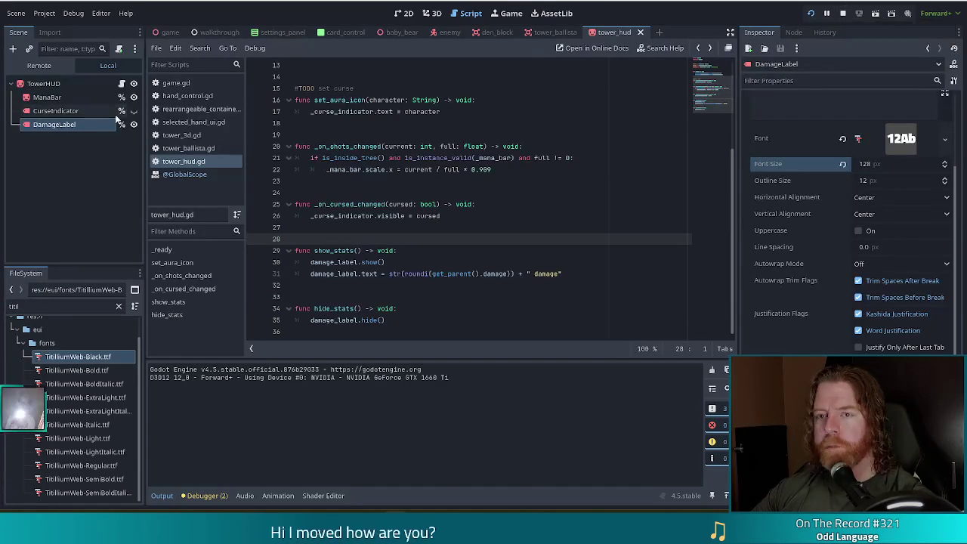
pyautogui.click(133, 124)
# Run the game, start a New Game, and place a ballista built from a pair of 10s.
pyautogui.click(844, 13)
pyautogui.click(811, 13)
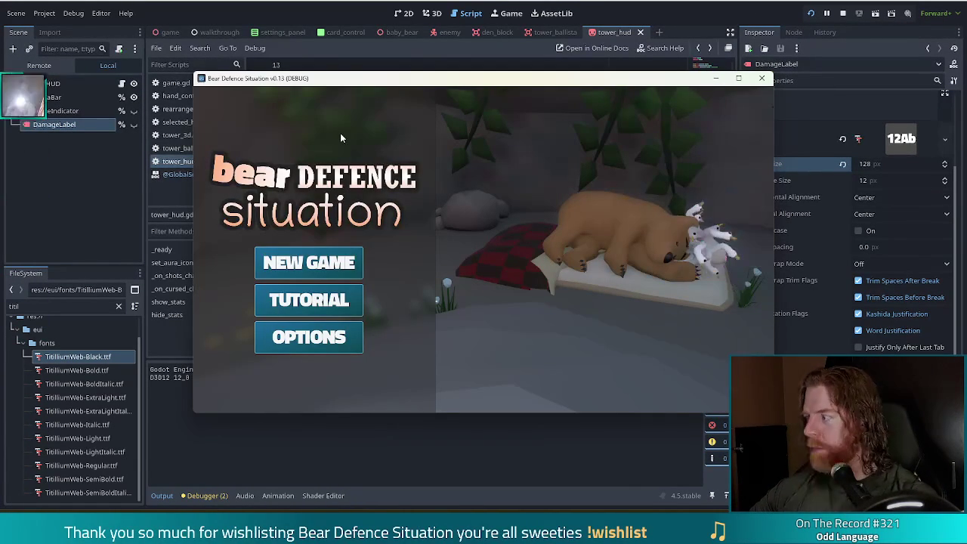
pyautogui.click(304, 263)
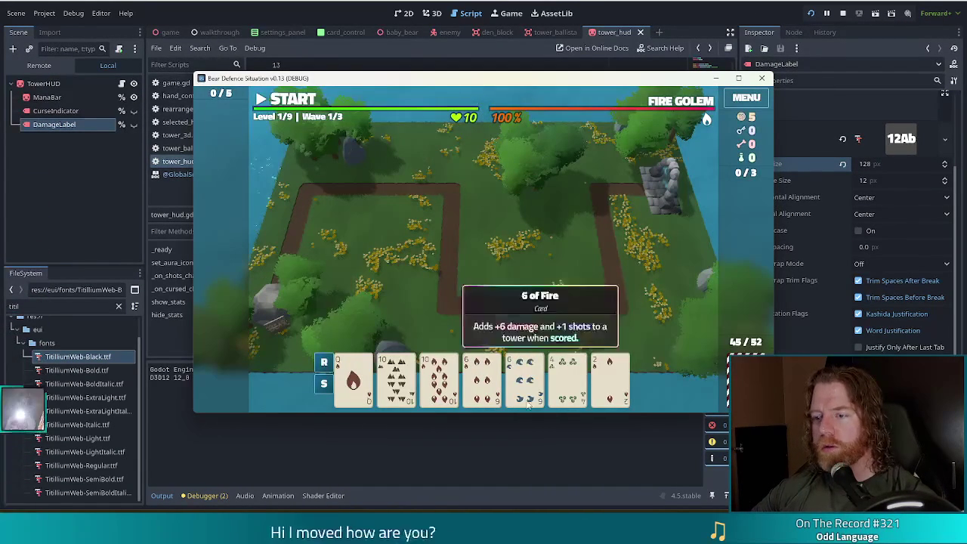
pyautogui.click(439, 378)
pyautogui.click(396, 378)
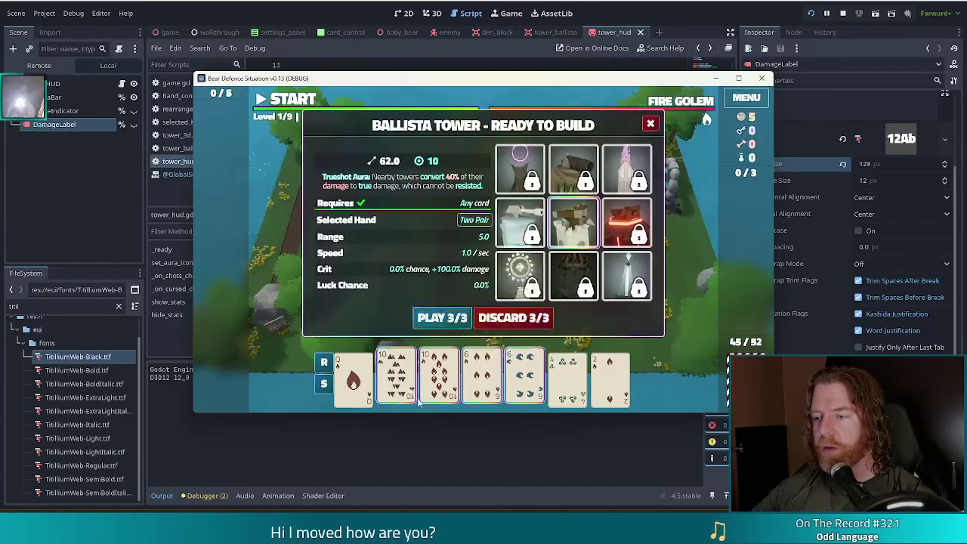
pyautogui.click(441, 318)
pyautogui.click(502, 262)
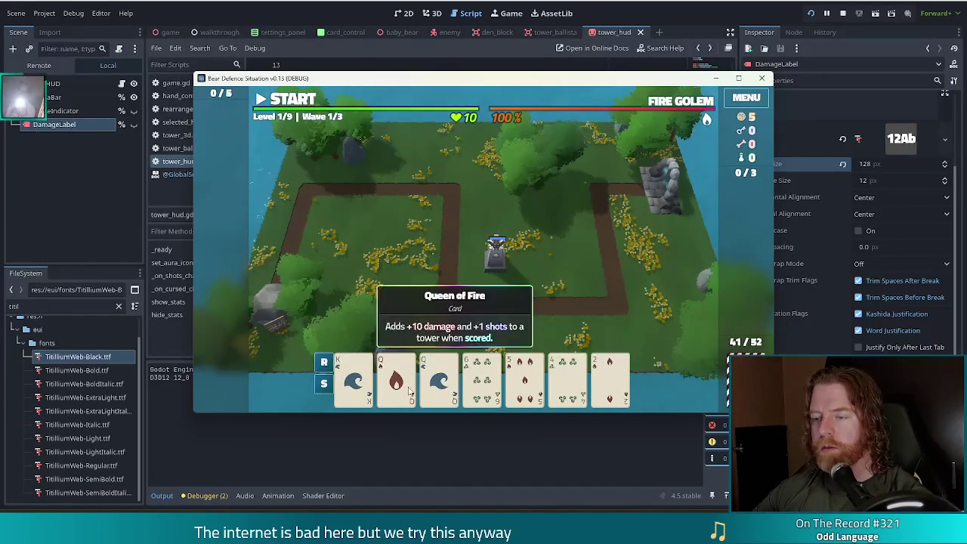
# Redraw cards, play a two pair to place a second ballista, then stop the game.
pyautogui.moveTo(438, 381)
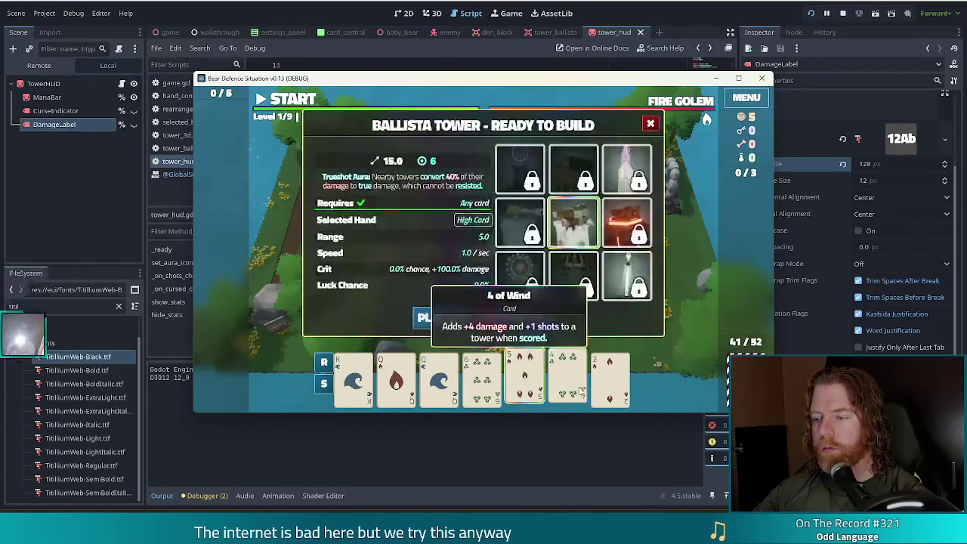
pyautogui.click(512, 316)
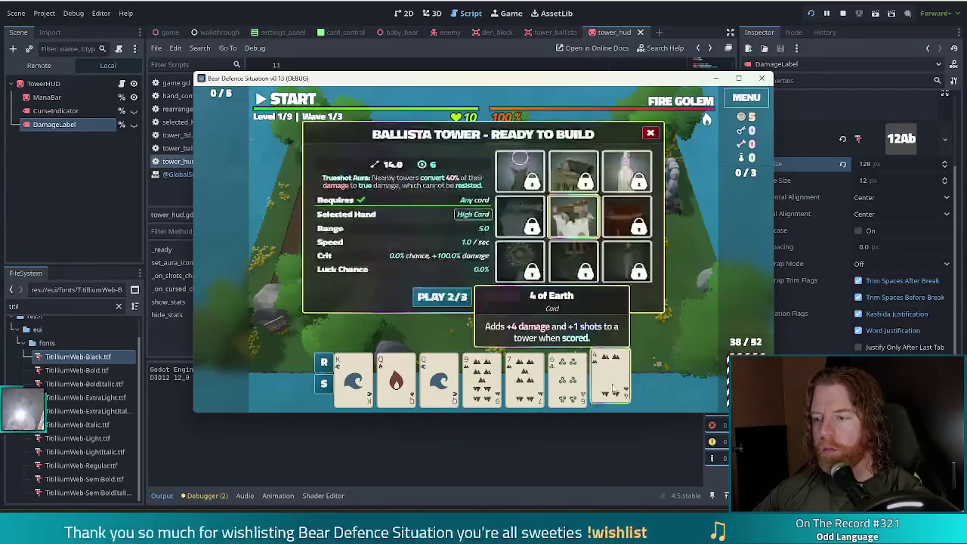
pyautogui.click(527, 320)
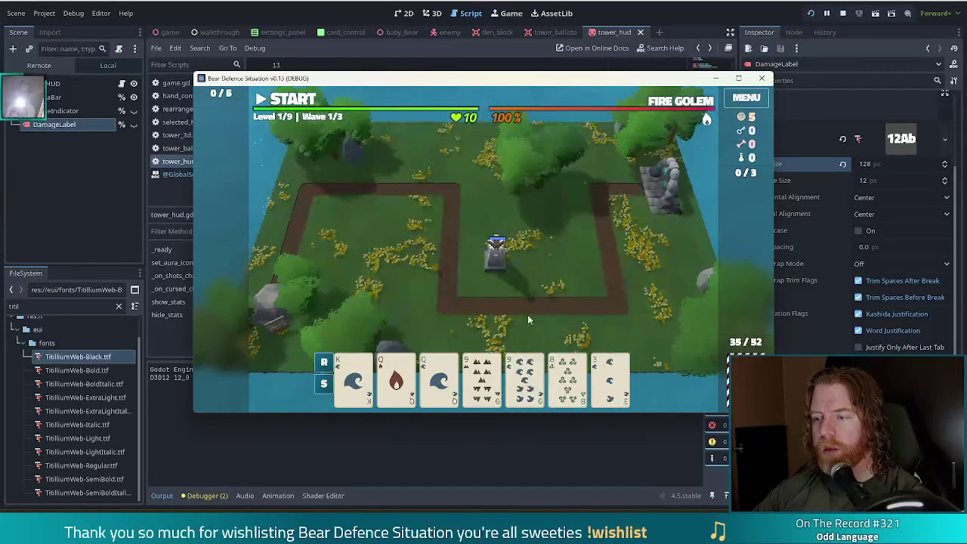
pyautogui.click(482, 378)
pyautogui.click(438, 378)
pyautogui.click(396, 378)
pyautogui.click(525, 378)
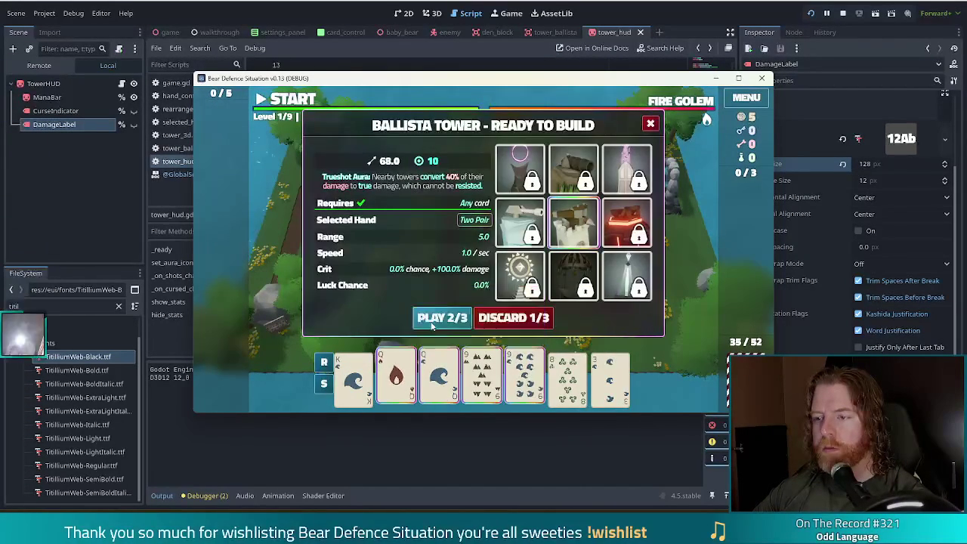
pyautogui.click(438, 317)
pyautogui.click(567, 266)
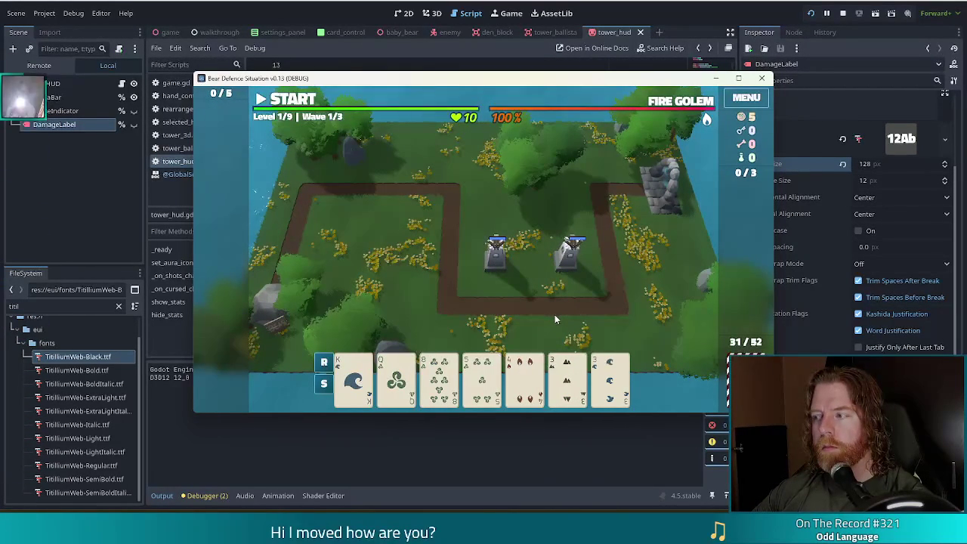
pyautogui.click(841, 13)
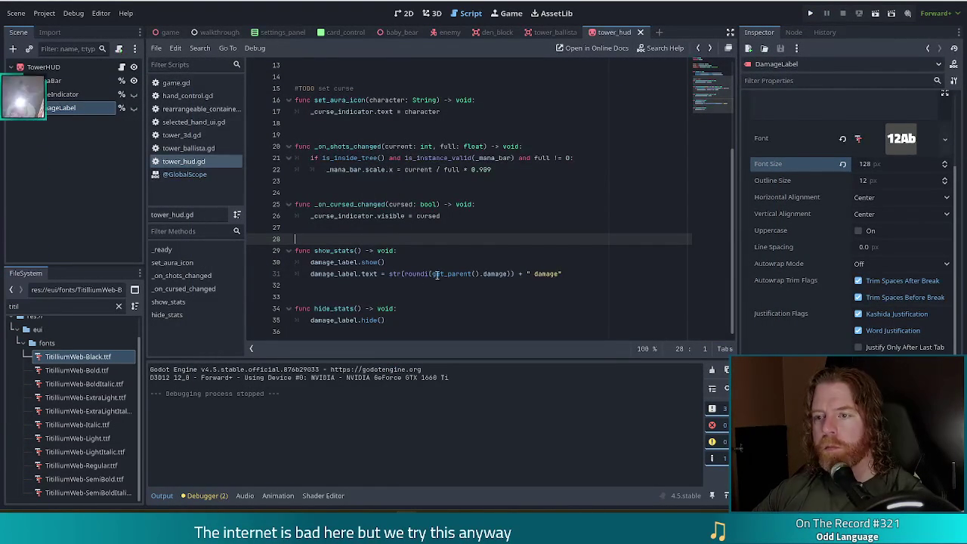
# In game.gd's _score_hand, delete the 0.4 duration from the line 631 tween_property call.
pyautogui.click(384, 262)
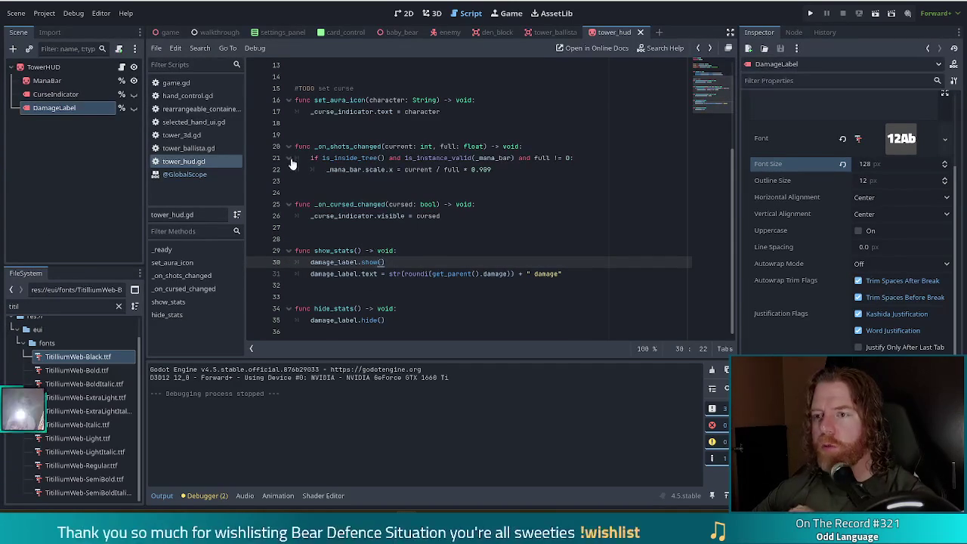
pyautogui.scroll(4, 543, 204)
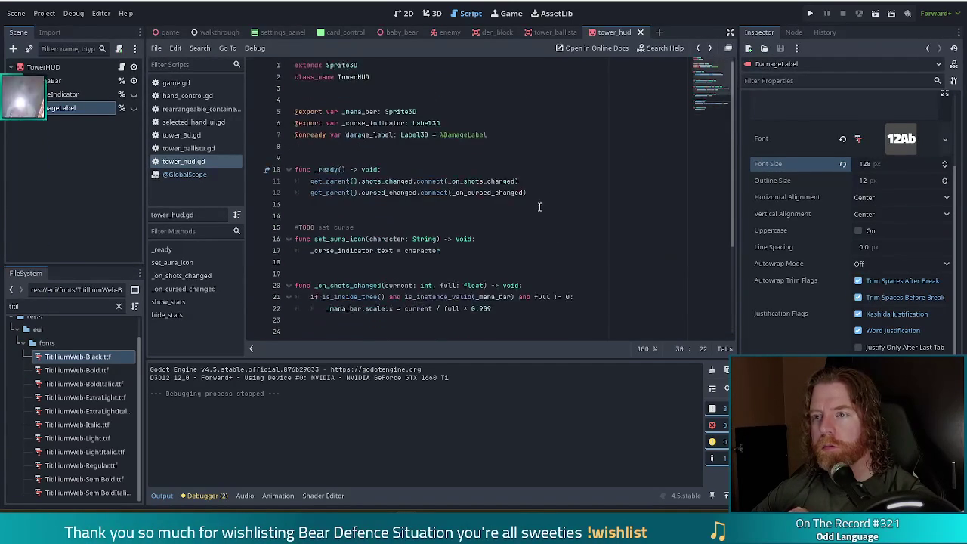
pyautogui.click(177, 87)
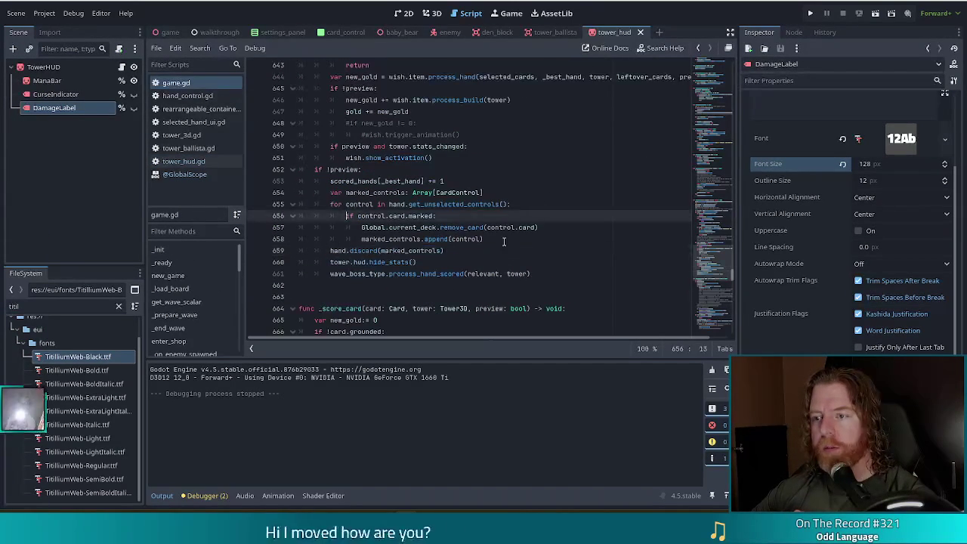
pyautogui.click(467, 227)
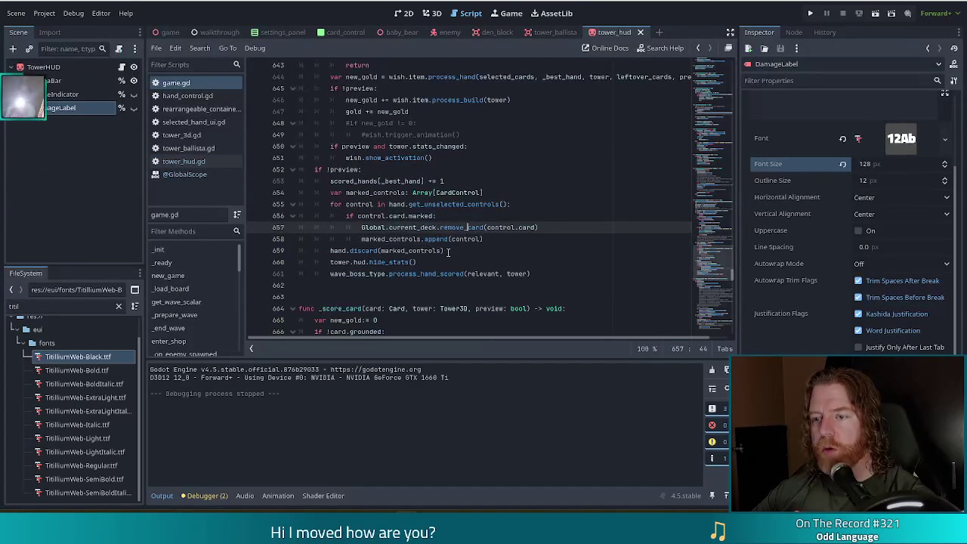
pyautogui.scroll(-1, 198, 302)
pyautogui.scroll(-10, 196, 300)
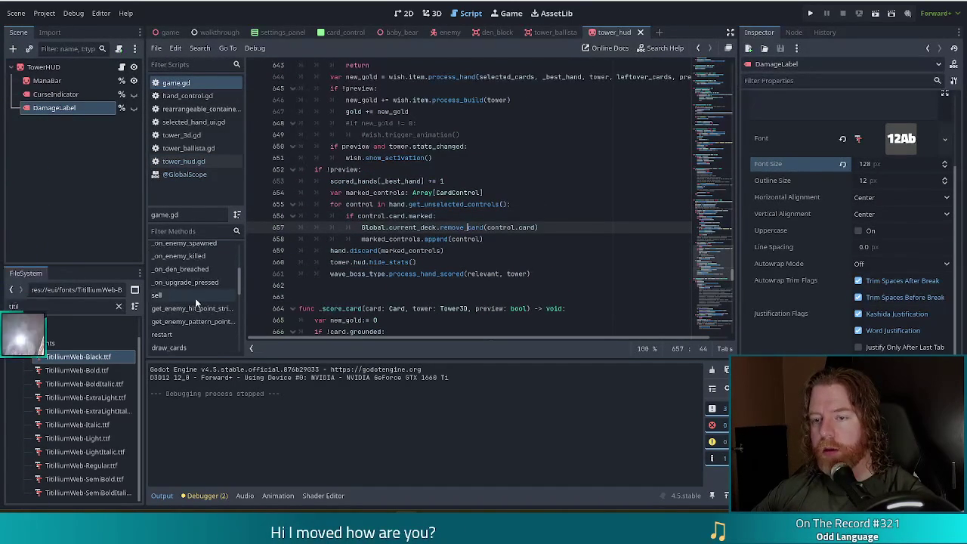
pyautogui.scroll(-5, 226, 294)
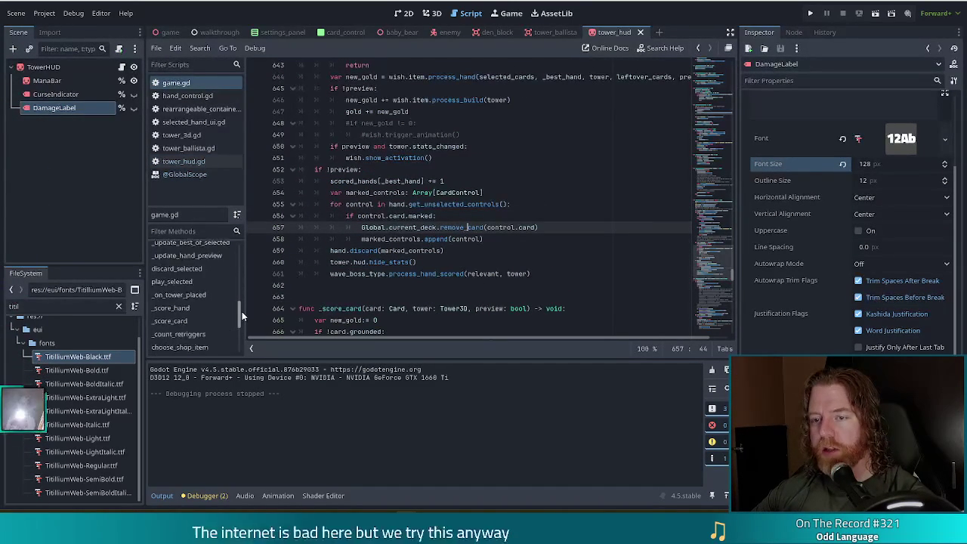
pyautogui.click(209, 292)
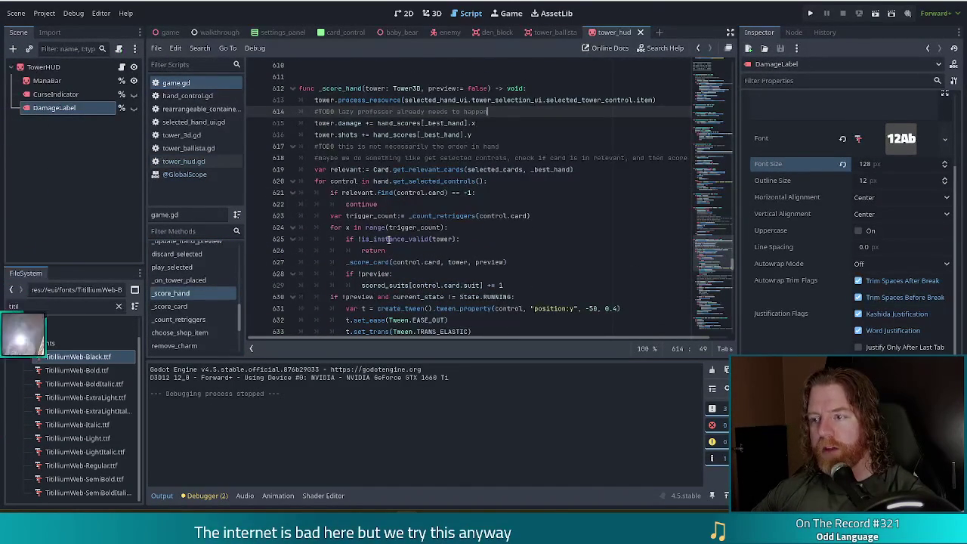
pyautogui.scroll(-4, 518, 233)
pyautogui.click(620, 169)
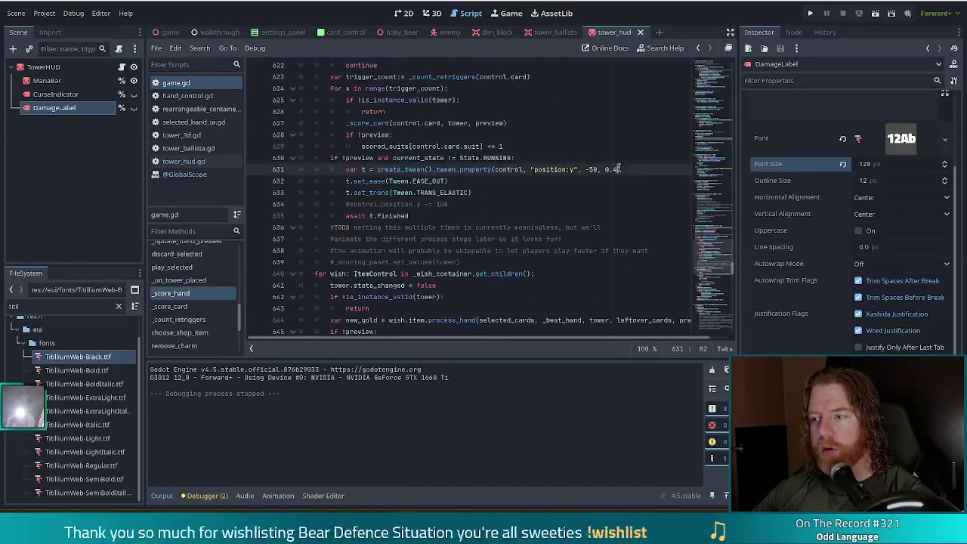
pyautogui.press('BackSpace')
pyautogui.press('BackSpace')
pyautogui.press('BackSpace')
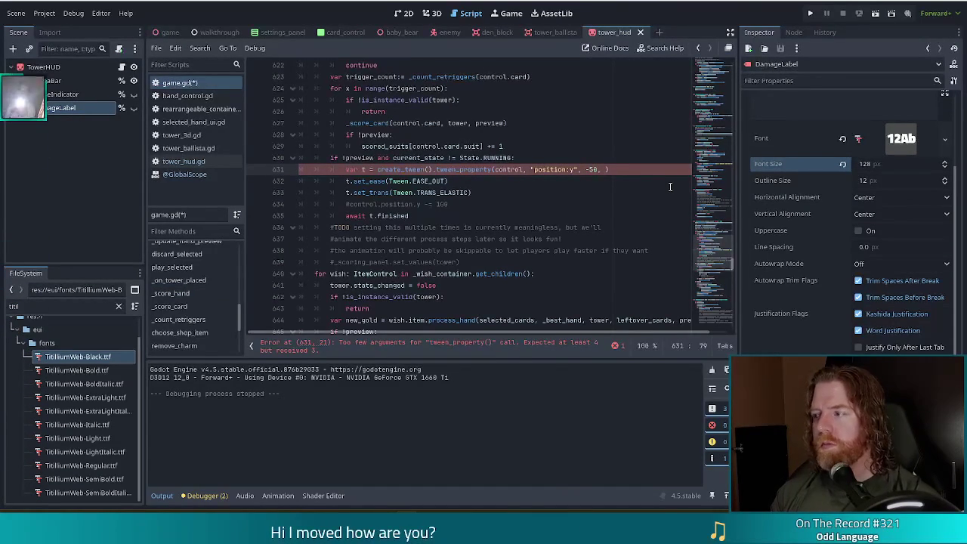
# Pass CARD_TIME as the line 631 tween duration and review the constants atop game.gd.
pyautogui.write('CARD_TIME')
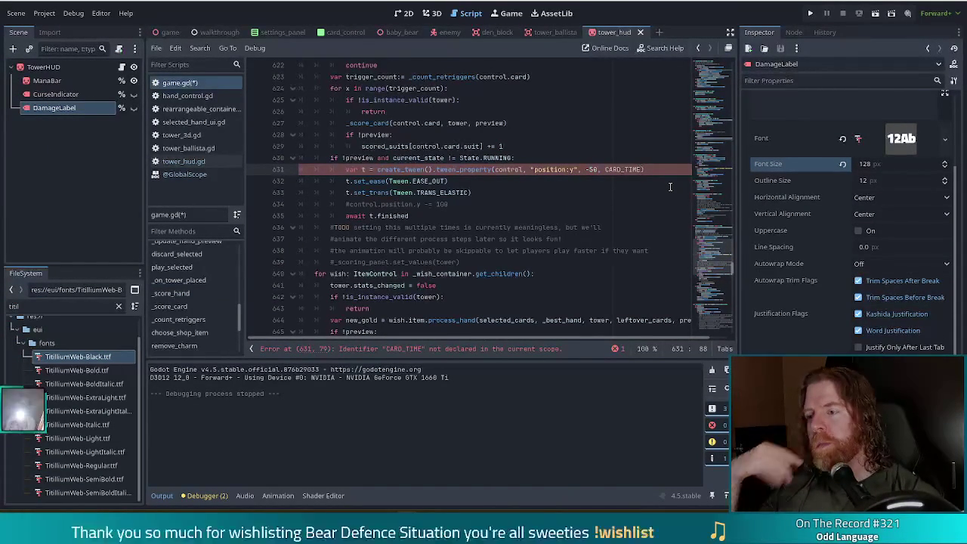
pyautogui.moveTo(716, 258); pyautogui.dragTo(716, 68)
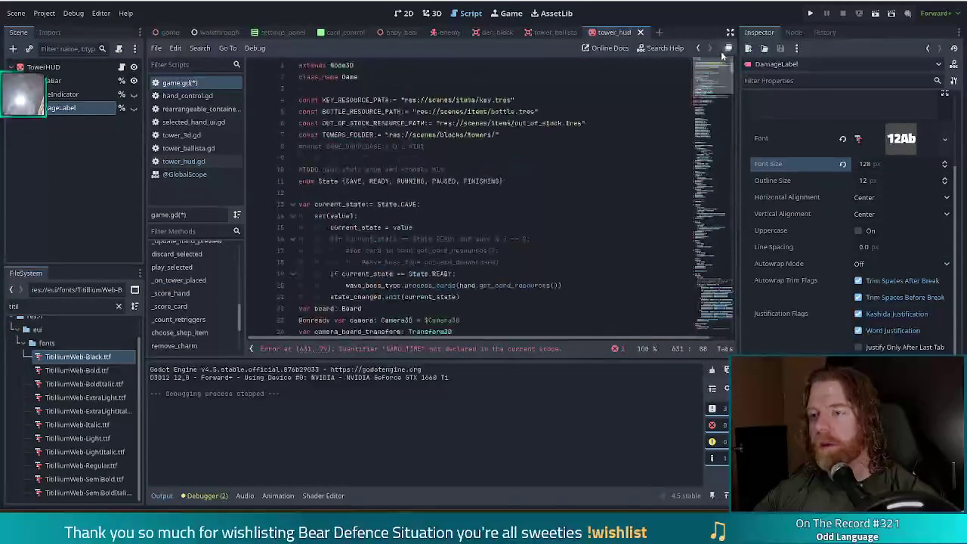
pyautogui.click(362, 169)
pyautogui.click(338, 124)
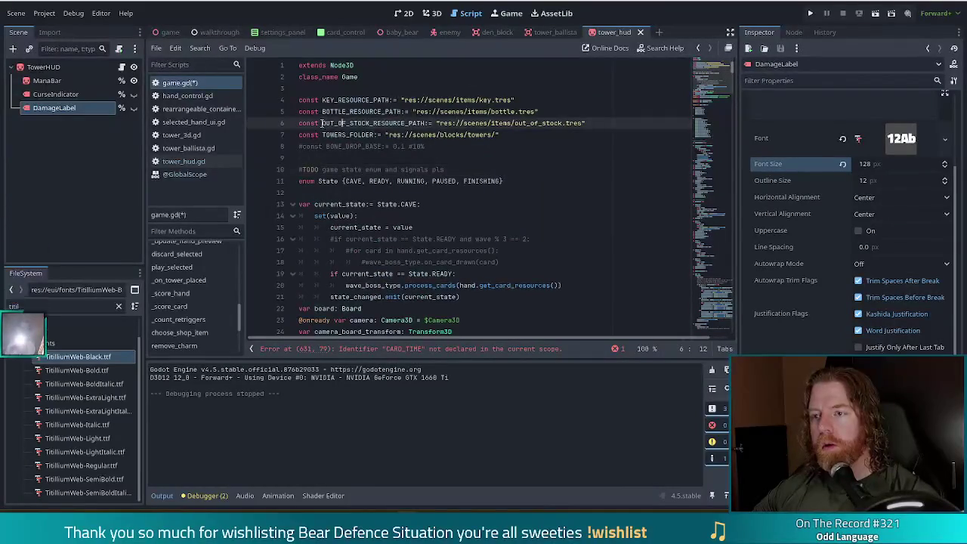
# Filter the FileSystem files for game_ui.
pyautogui.click(15, 306)
pyautogui.write('gasm')
pyautogui.press('BackSpace')
pyautogui.press('BackSpace')
pyautogui.write('me_ui')
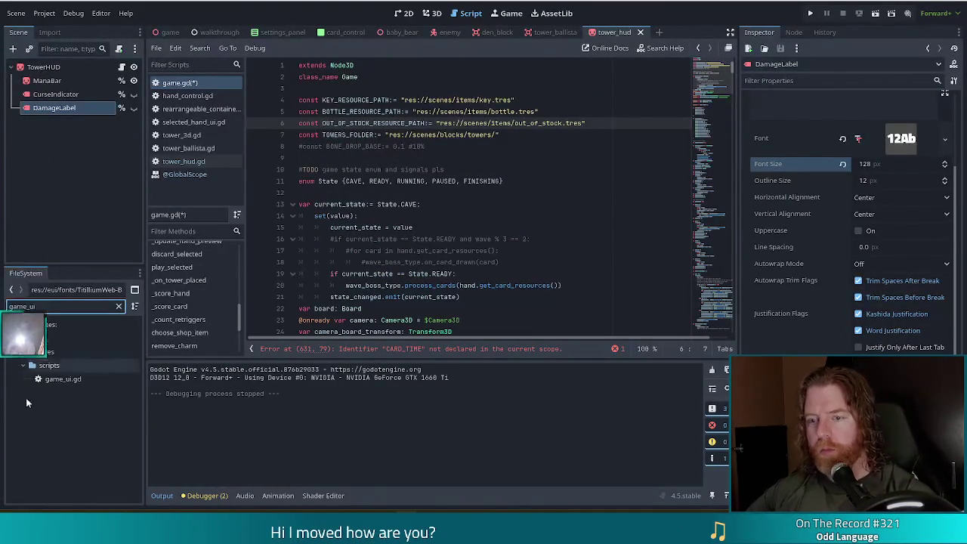
# Open game_ui.gd and review the declarations at its top.
pyautogui.doubleClick(54, 380)
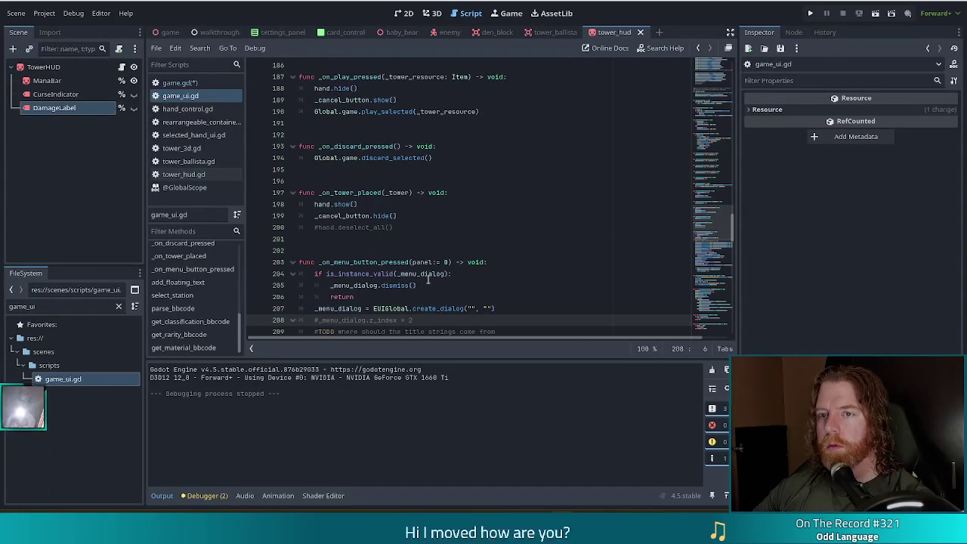
pyautogui.moveTo(719, 229); pyautogui.dragTo(727, 56)
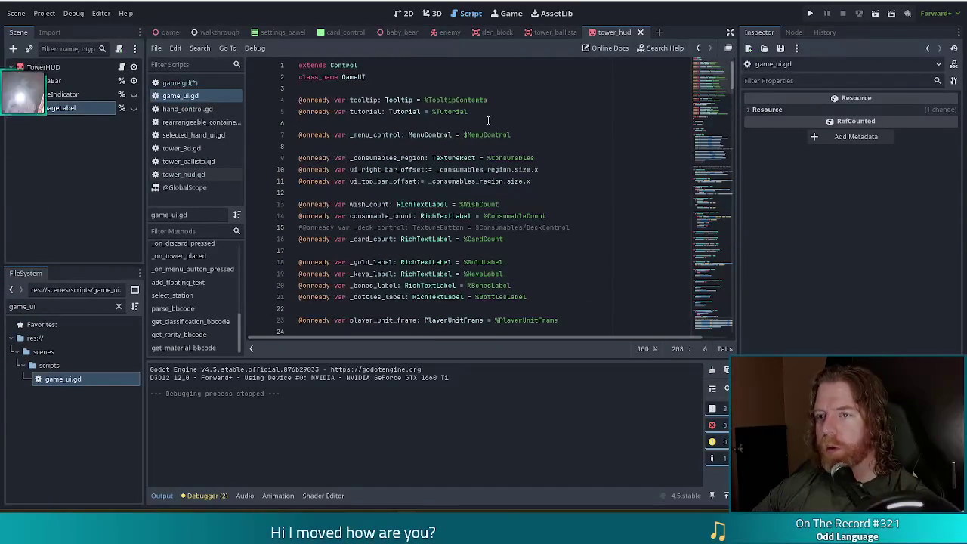
pyautogui.click(433, 111)
pyautogui.scroll(-2, 467, 158)
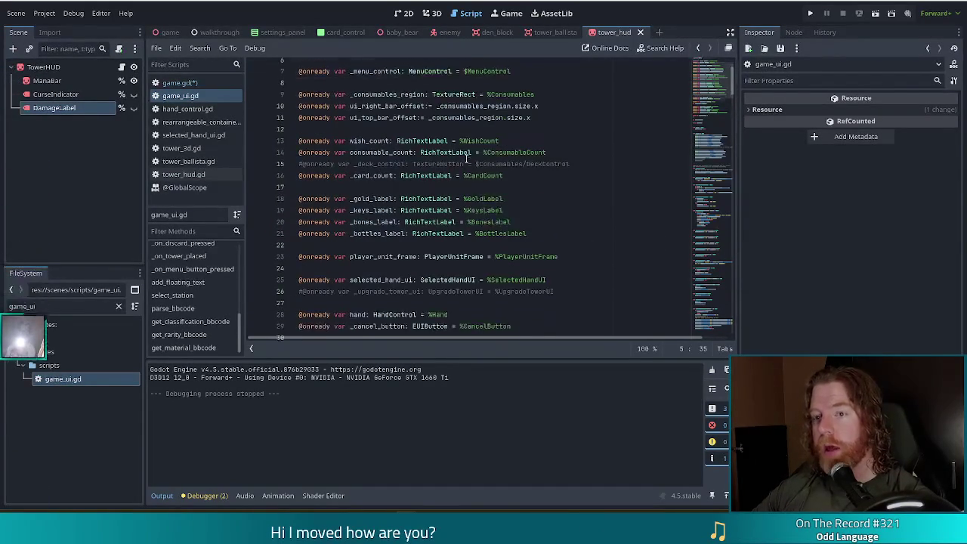
pyautogui.scroll(2, 467, 158)
# Filter the FileSystem for global and open global.gd to view its path constants.
pyautogui.click(10, 307)
pyautogui.hotkey('ctrl', 'a')
pyautogui.write('global')
pyautogui.doubleClick(47, 392)
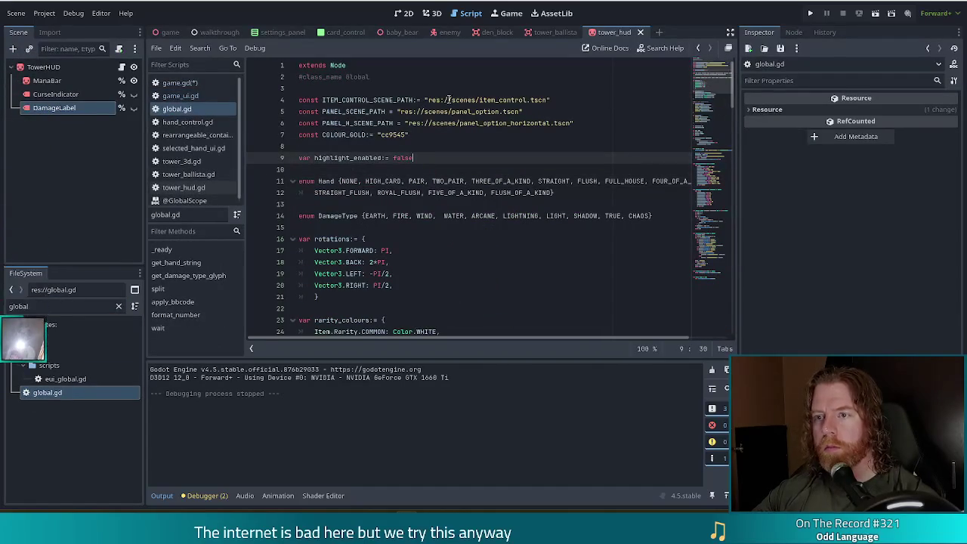
pyautogui.press('Up')
pyautogui.press('Up')
pyautogui.press('Up')
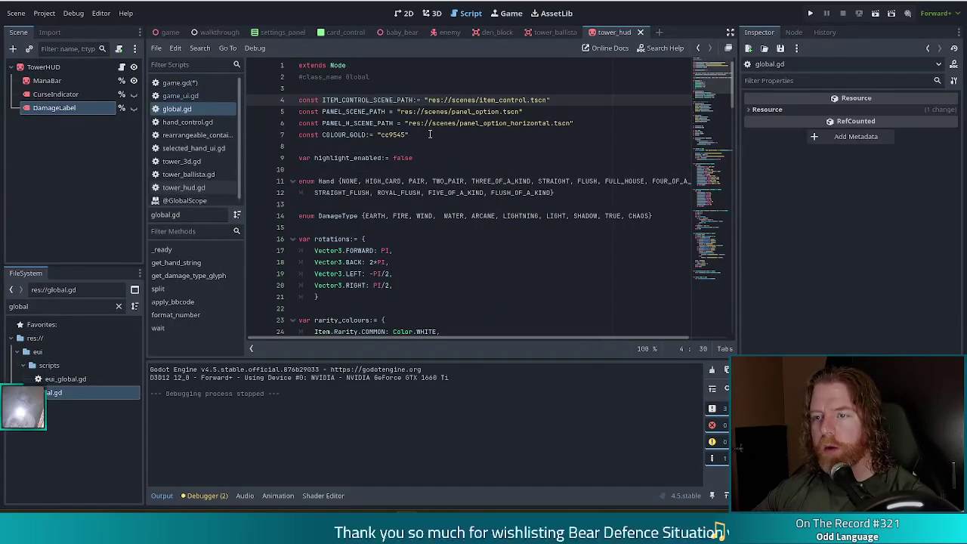
# Return to game.gd and look over the constants at its top.
pyautogui.click(179, 83)
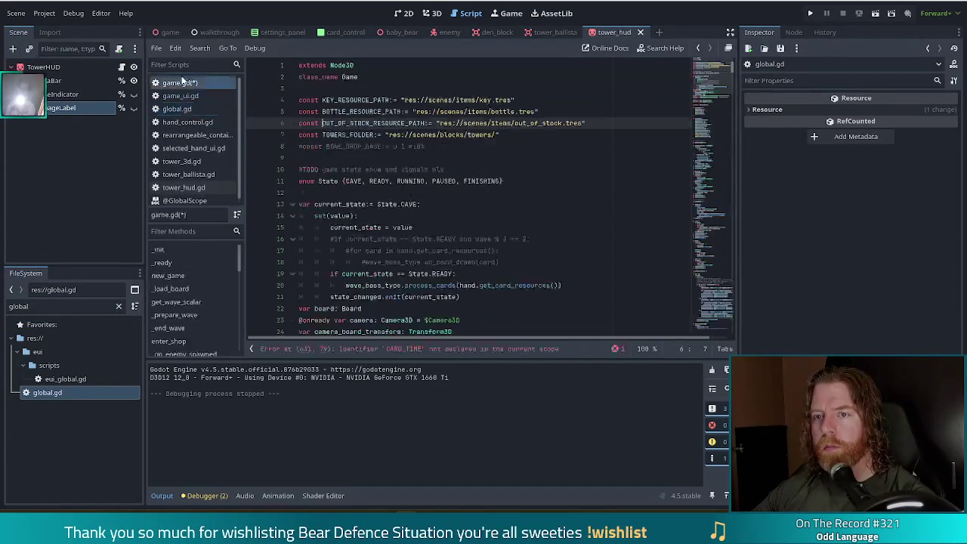
pyautogui.moveTo(435, 111)
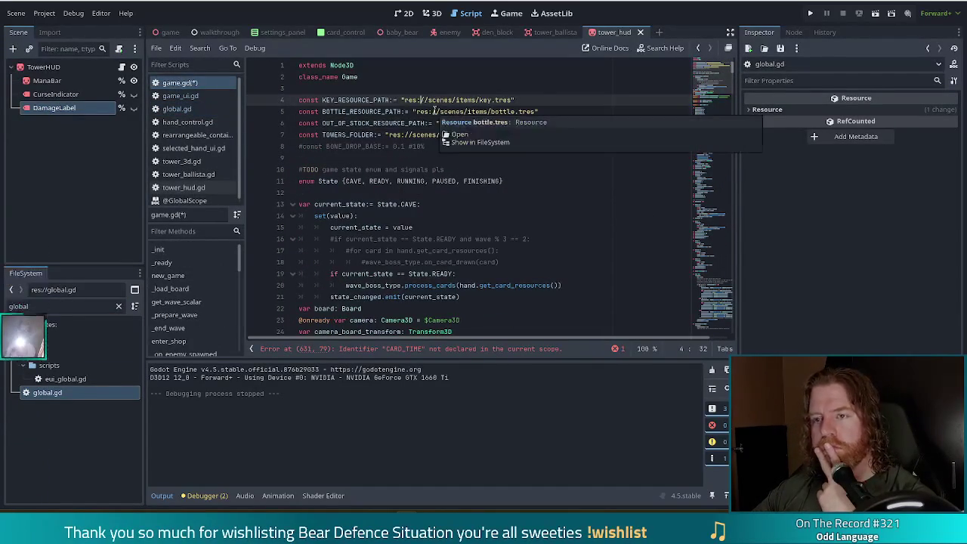
pyautogui.scroll(-1, 238, 136)
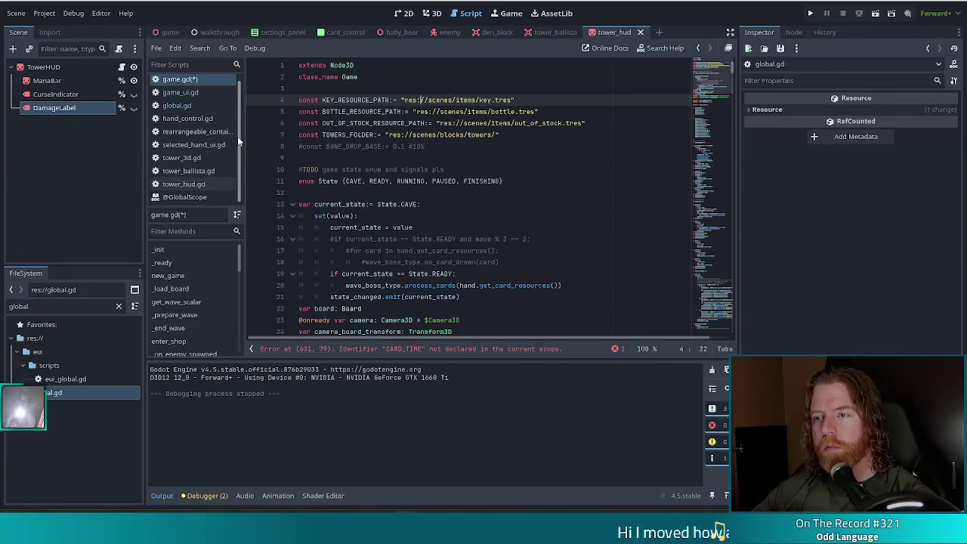
pyautogui.scroll(1, 227, 108)
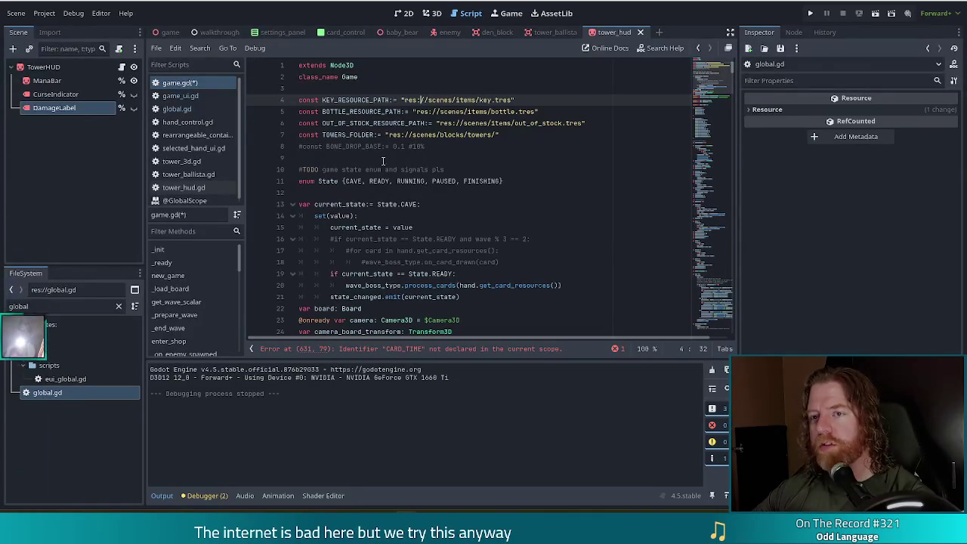
pyautogui.click(177, 109)
# In hand_control.gd, add const CARD_TIME := 0.4 above the SortType enum and save all scripts.
pyautogui.click(187, 122)
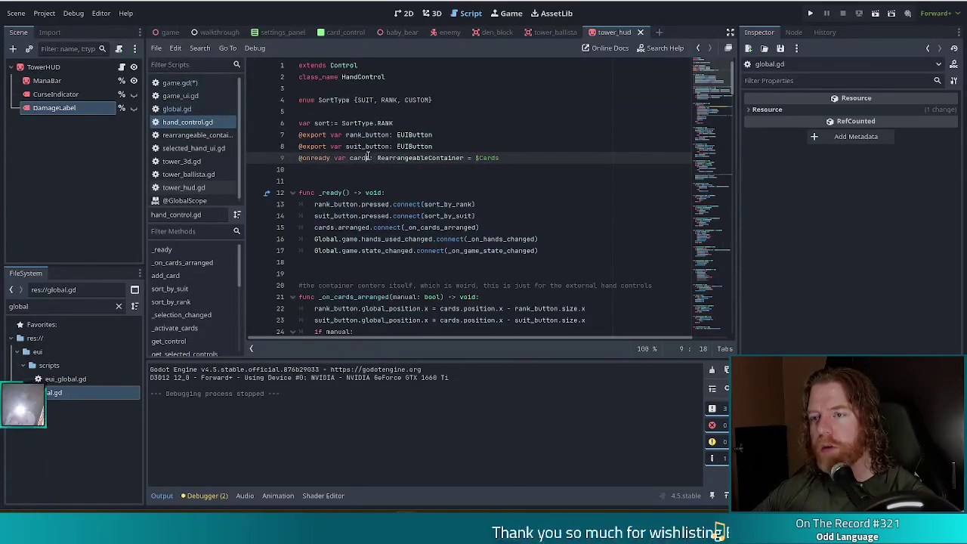
pyautogui.click(354, 100)
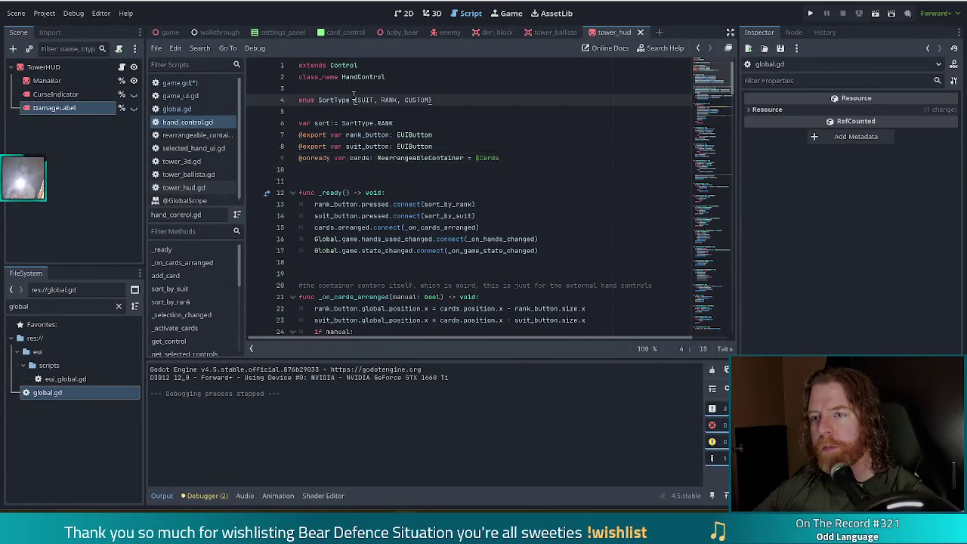
pyautogui.click(393, 88)
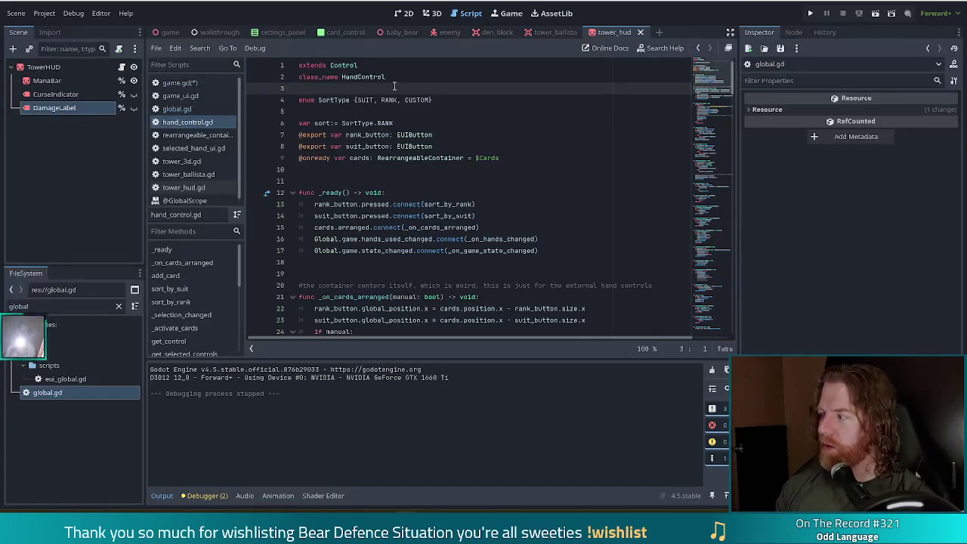
pyautogui.press('Return')
pyautogui.press('Return')
pyautogui.press('Up')
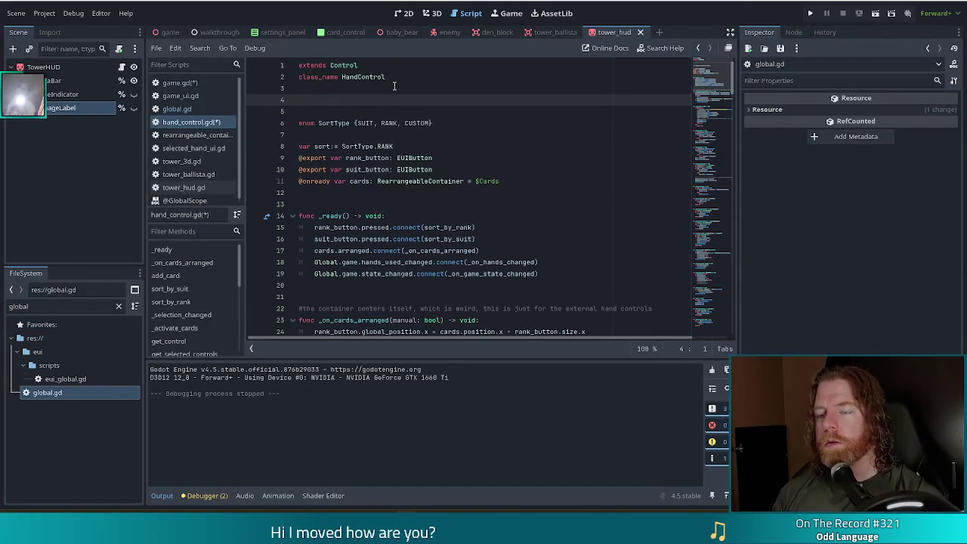
pyautogui.press('Return')
pyautogui.write('const')
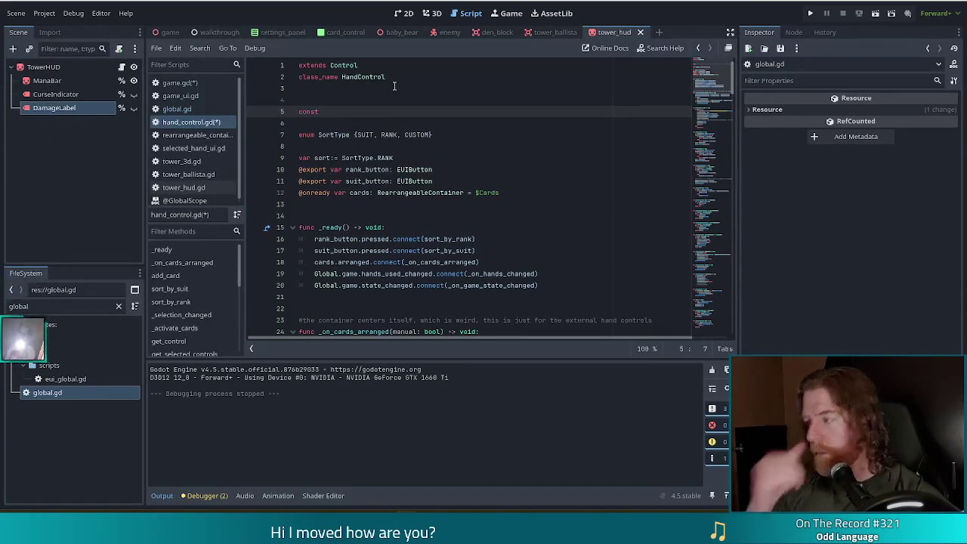
pyautogui.write('CARD_')
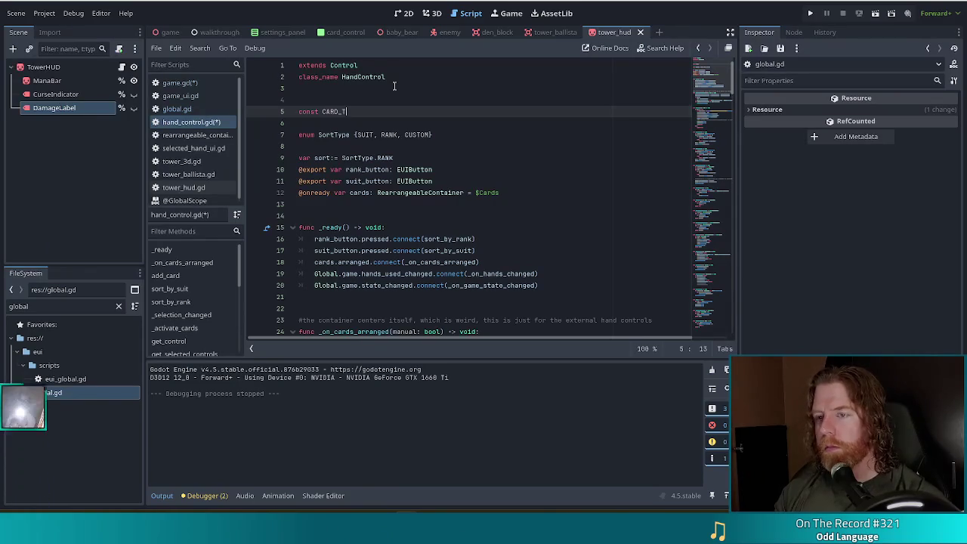
pyautogui.write('TIME:= 0.4')
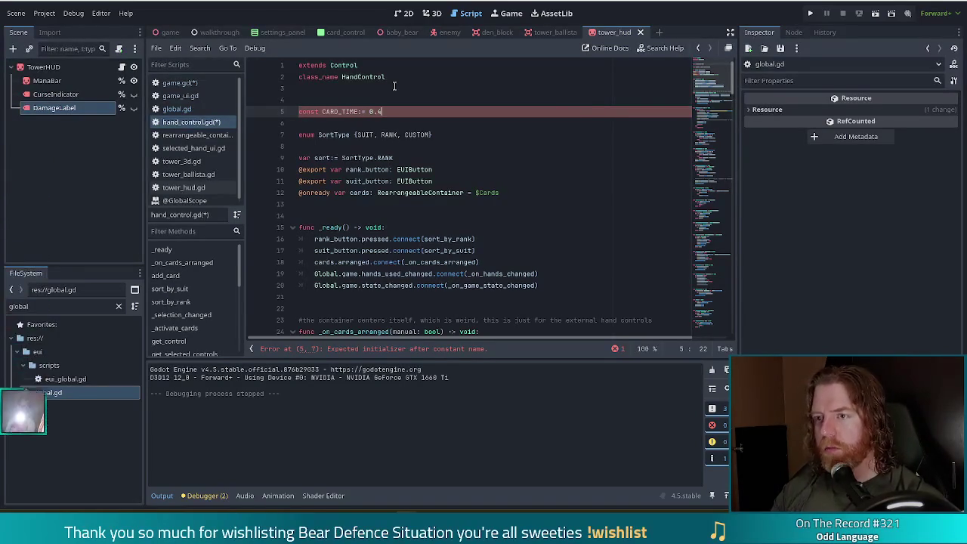
pyautogui.hotkey('ctrl', 's')
# Back in game.gd, search the script for 0.4.
pyautogui.click(176, 82)
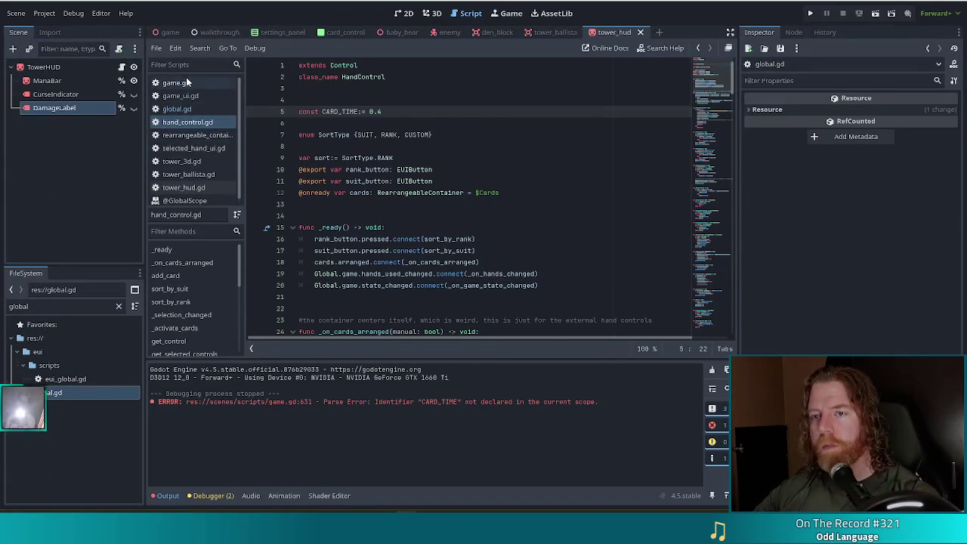
pyautogui.click(445, 219)
pyautogui.hotkey('ctrl', 'f')
pyautogui.write('0.4')
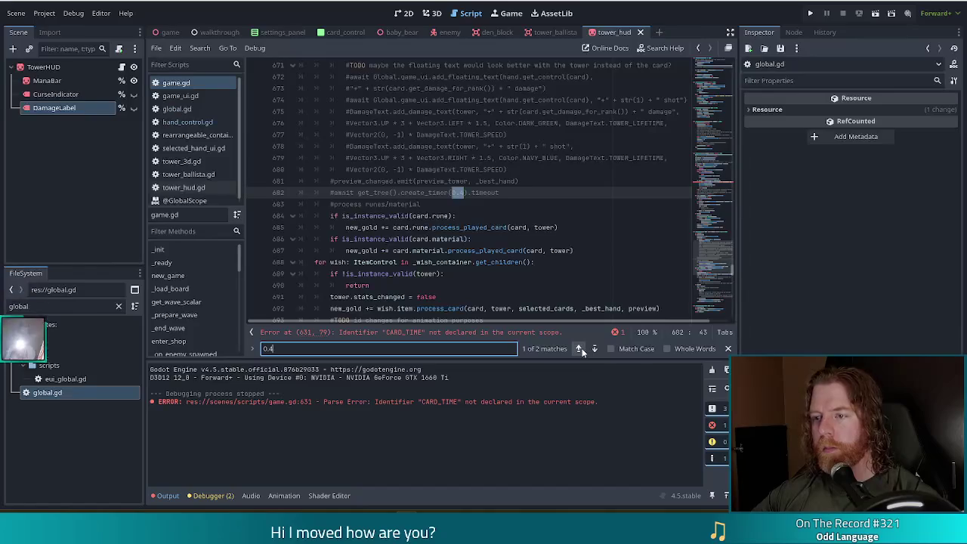
# Step back and forth through the 0.4 search matches in game.gd.
pyautogui.click(579, 348)
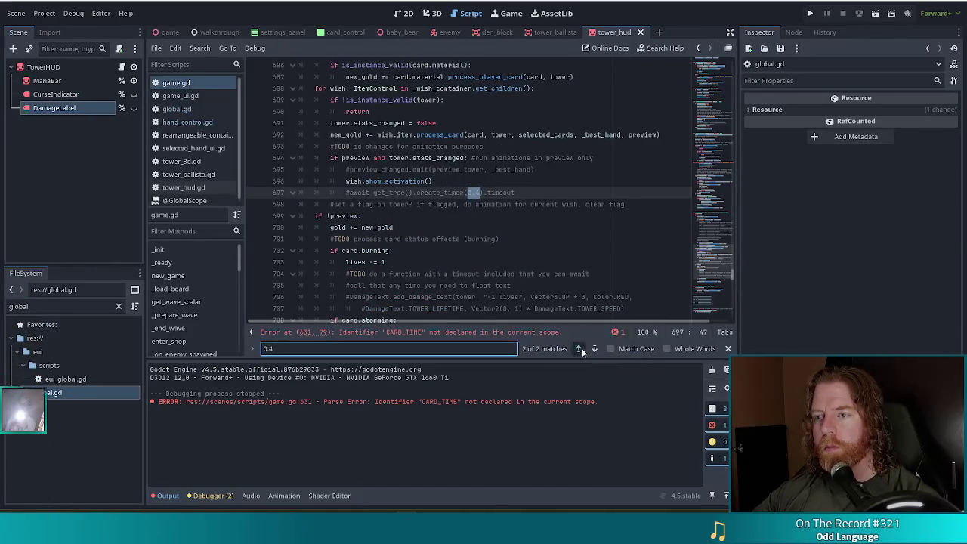
pyautogui.click(583, 353)
pyautogui.click(583, 352)
pyautogui.click(581, 351)
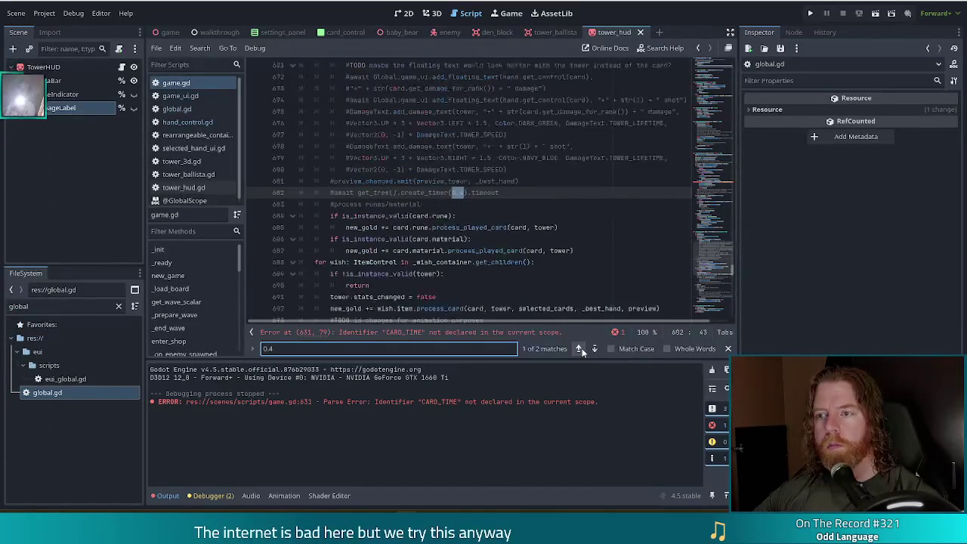
pyautogui.click(579, 349)
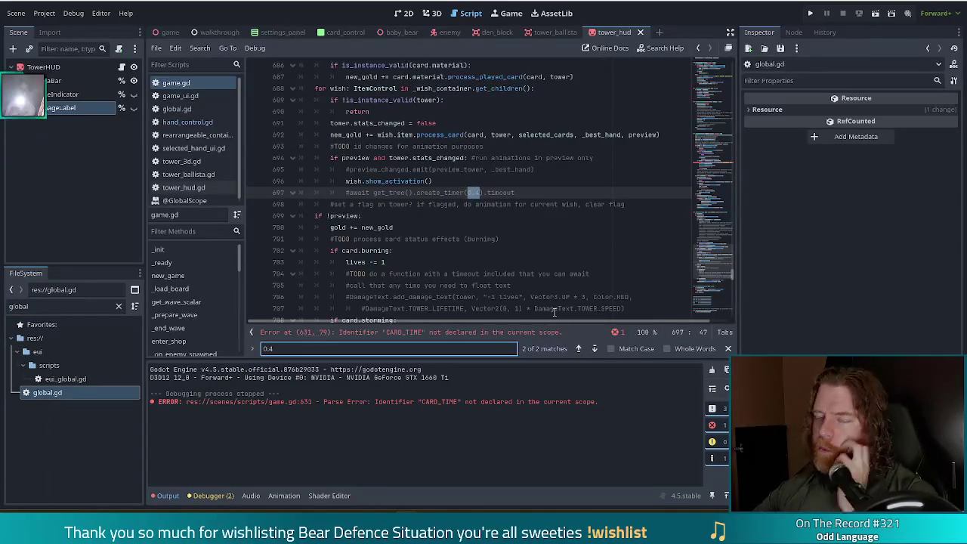
# Navigate through _score_hand to the flagged CARD_TIME on line 631.
pyautogui.scroll(5, 521, 198)
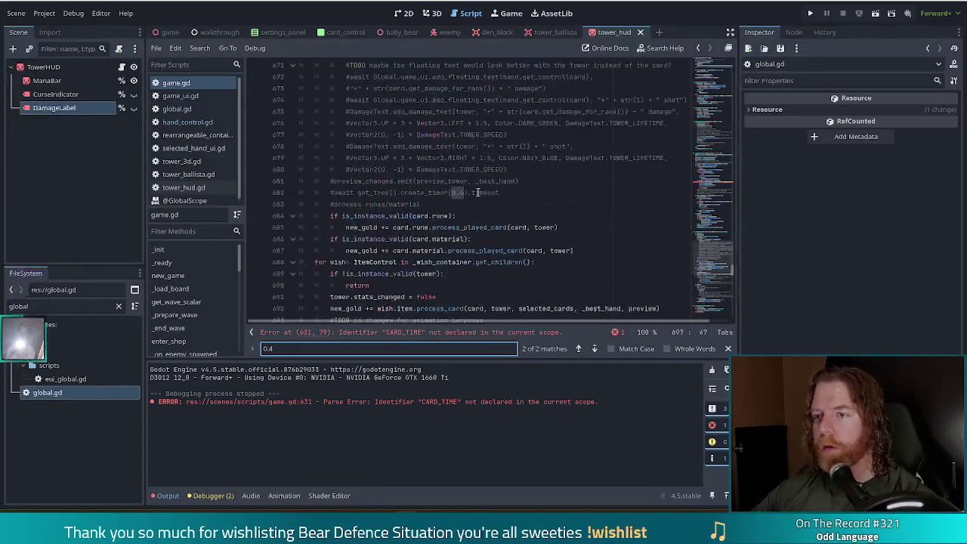
pyautogui.scroll(-5, 193, 287)
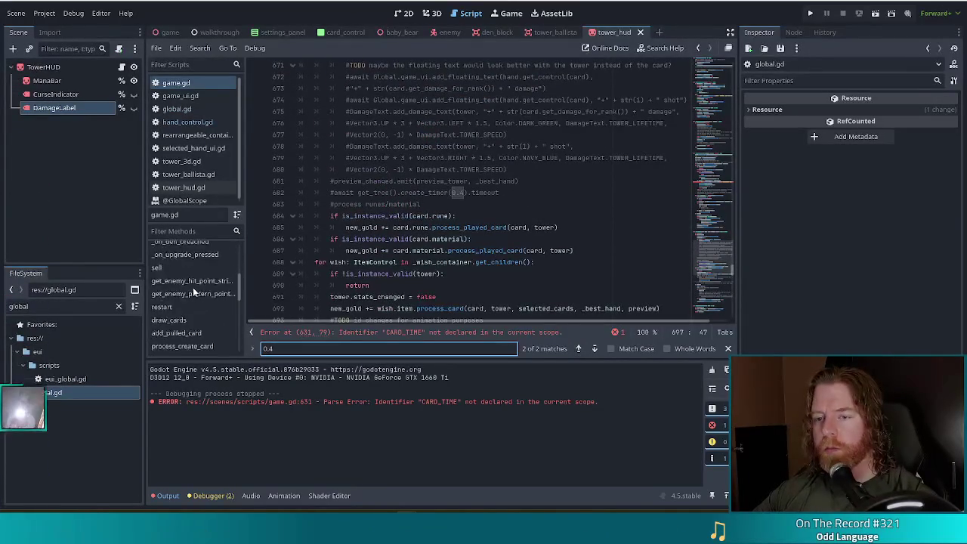
pyautogui.scroll(-4, 204, 302)
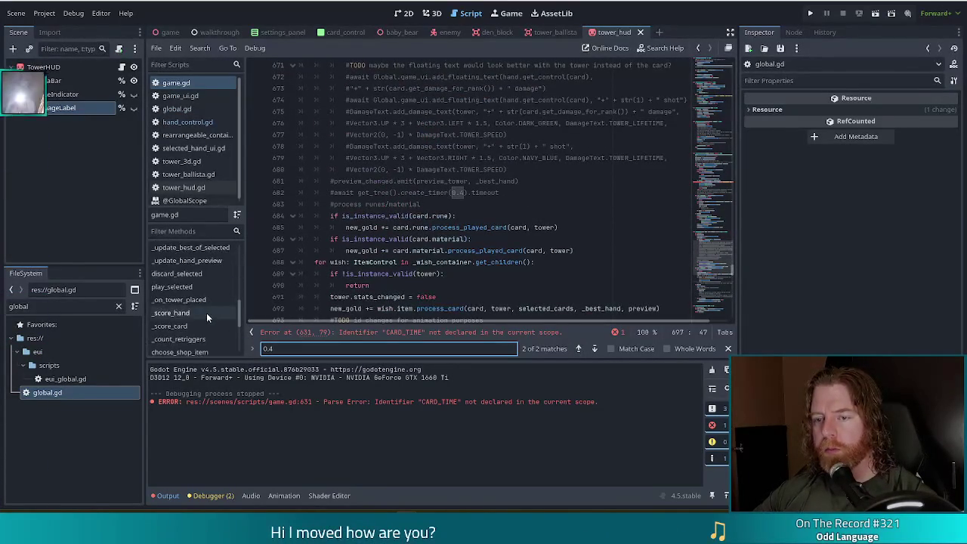
pyautogui.click(200, 313)
pyautogui.click(482, 239)
pyautogui.scroll(-4, 482, 239)
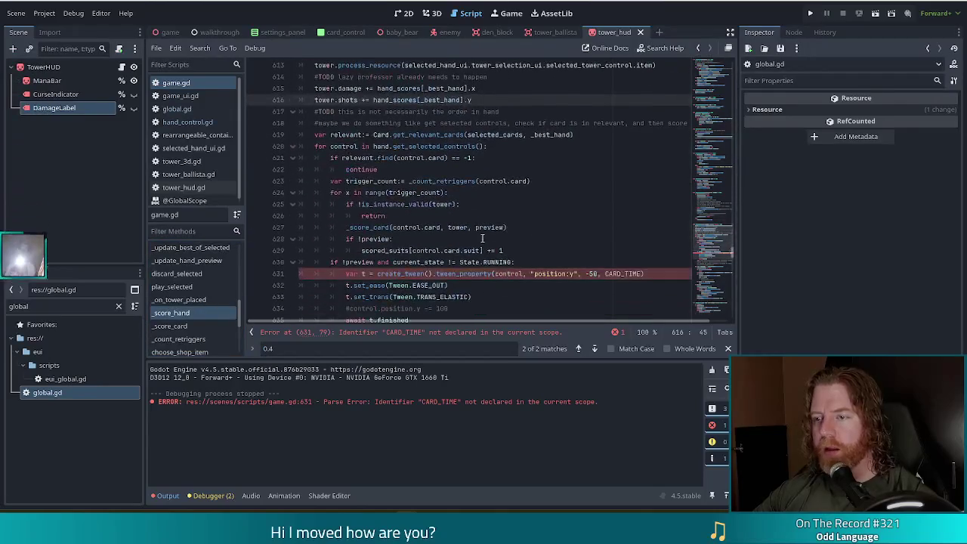
pyautogui.click(411, 250)
pyautogui.click(624, 274)
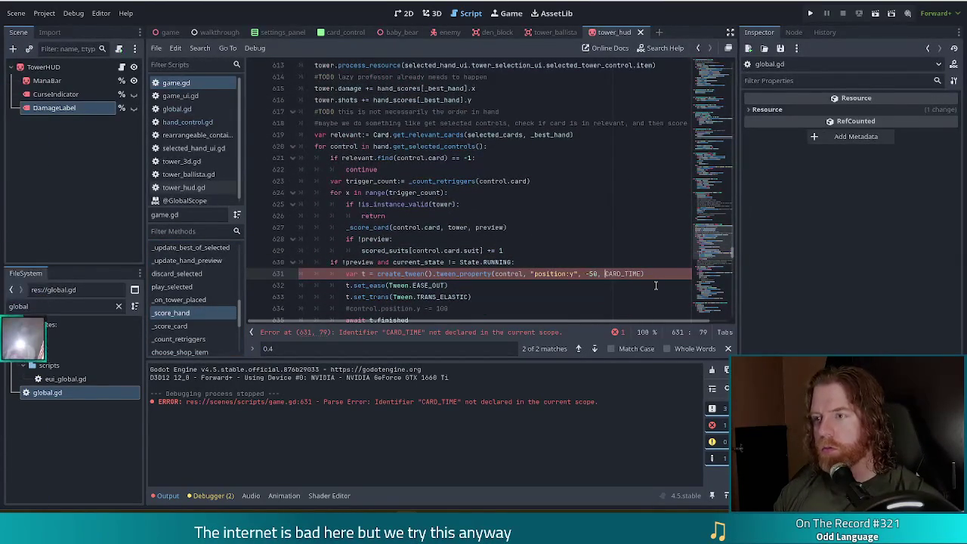
# Prefix CARD_TIME on line 631 with HandControl. and save game.gd.
pyautogui.write('Hand.')
pyautogui.press('Escape')
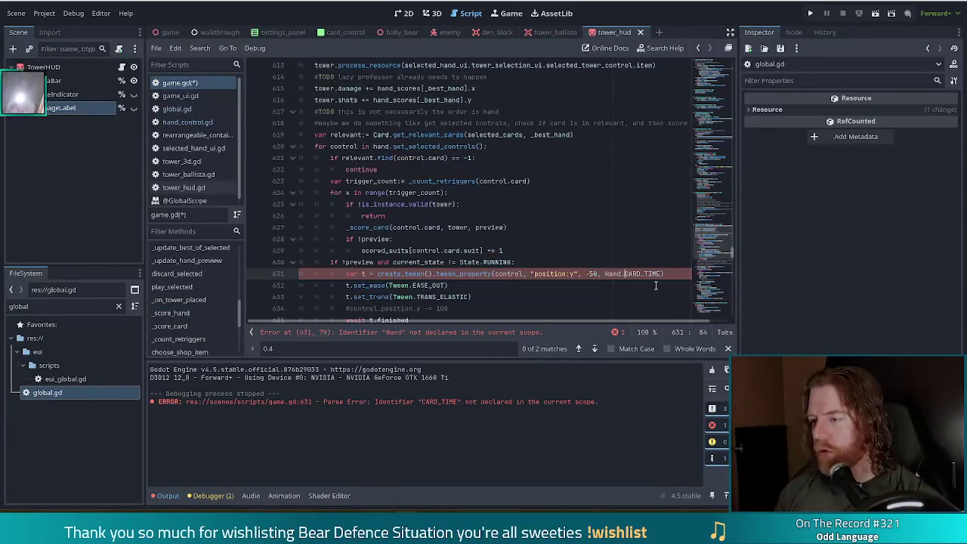
pyautogui.write('Control')
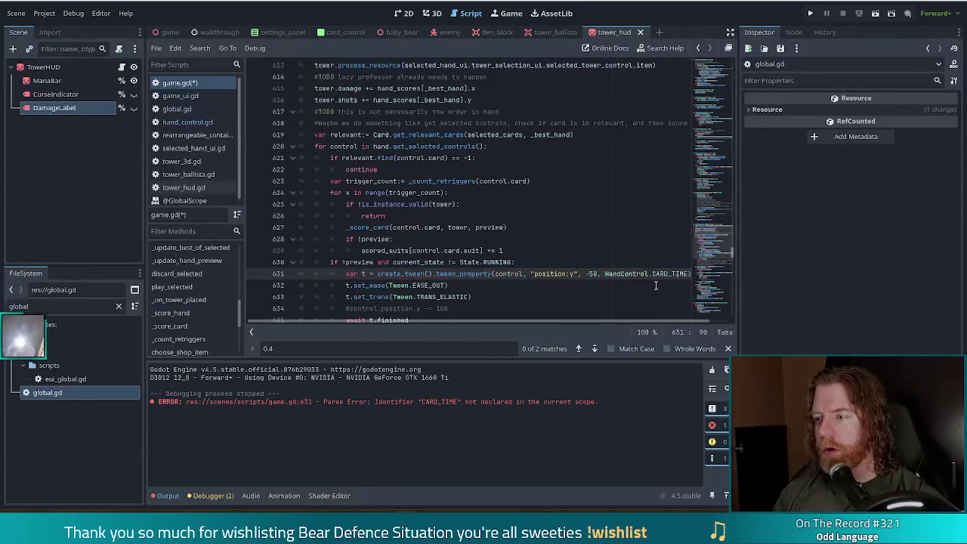
pyautogui.hotkey('ctrl', 's')
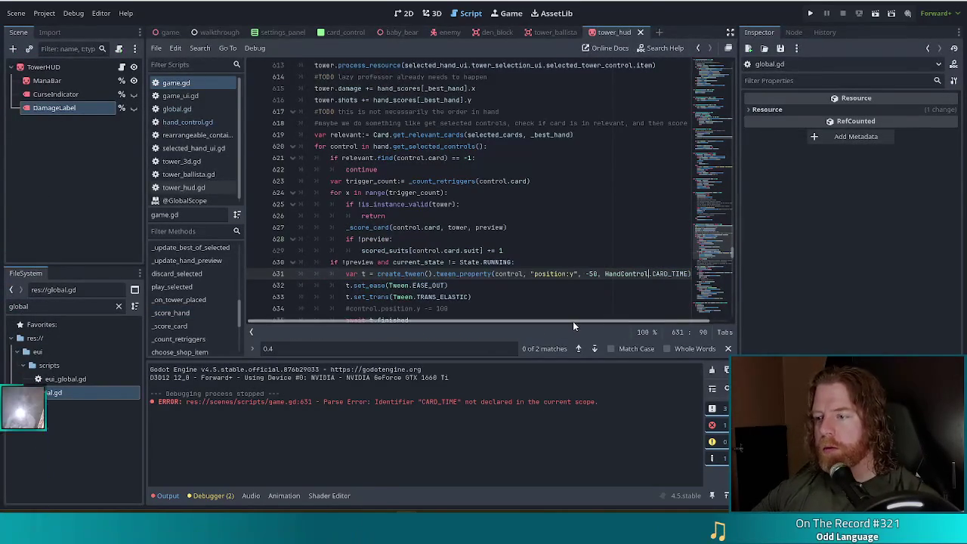
# Confirm CARD_TIME is declared in hand_control.gd, then return to line 631 of game.gd.
pyautogui.scroll(-3, 512, 313)
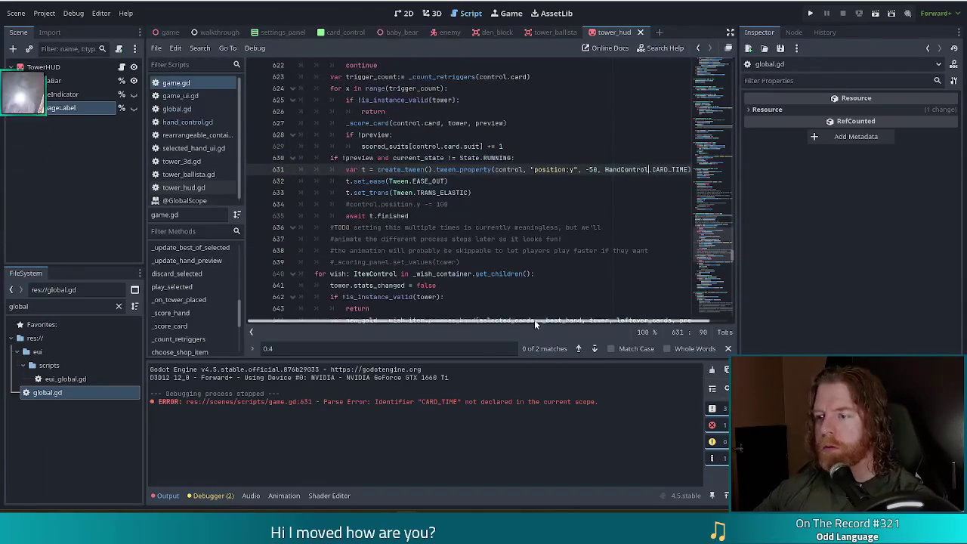
pyautogui.hscroll(-1, 469, 313)
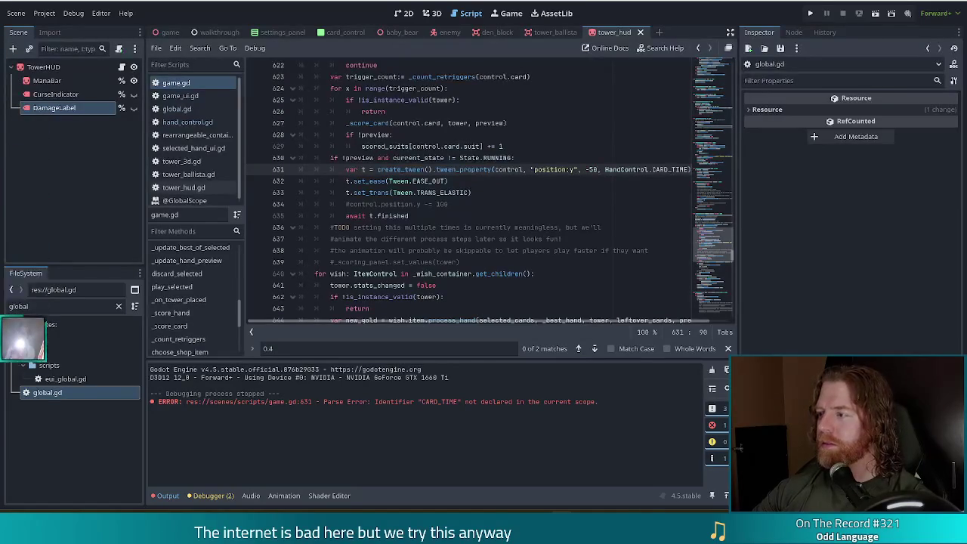
pyautogui.click(516, 212)
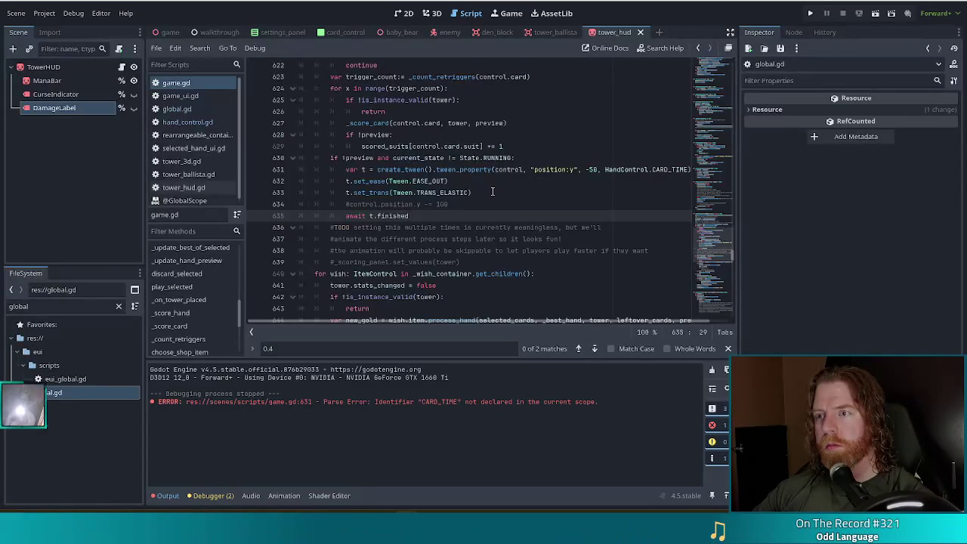
pyautogui.click(520, 170)
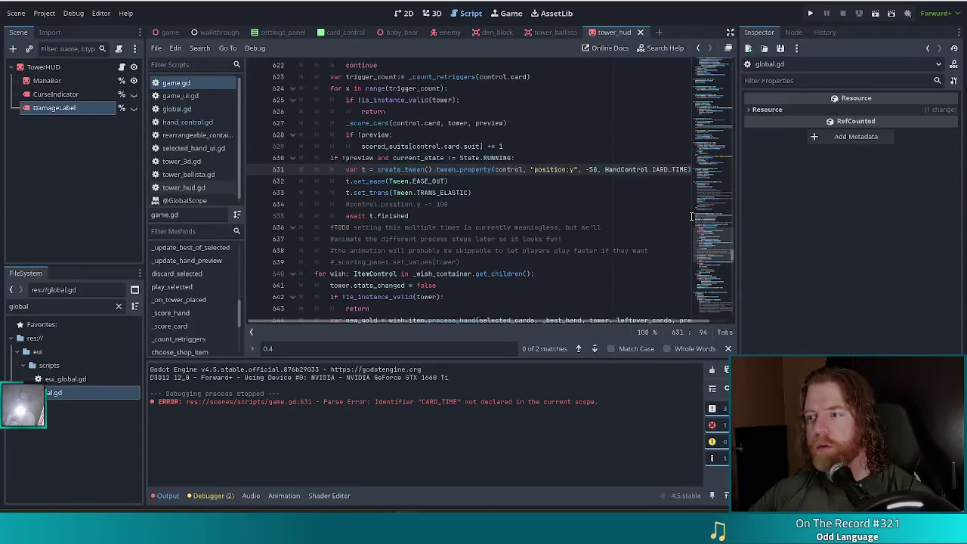
pyautogui.click(175, 121)
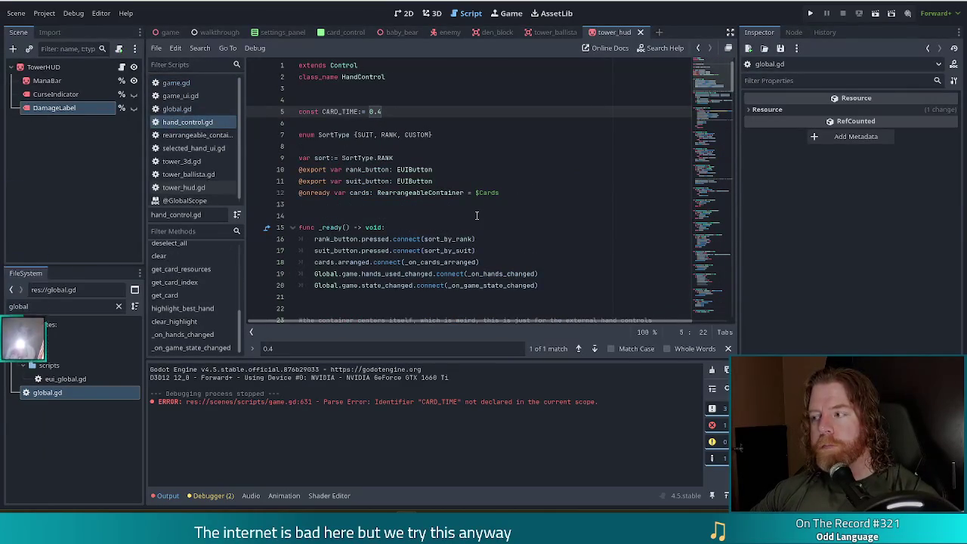
pyautogui.hotkey('alt', 'Left')
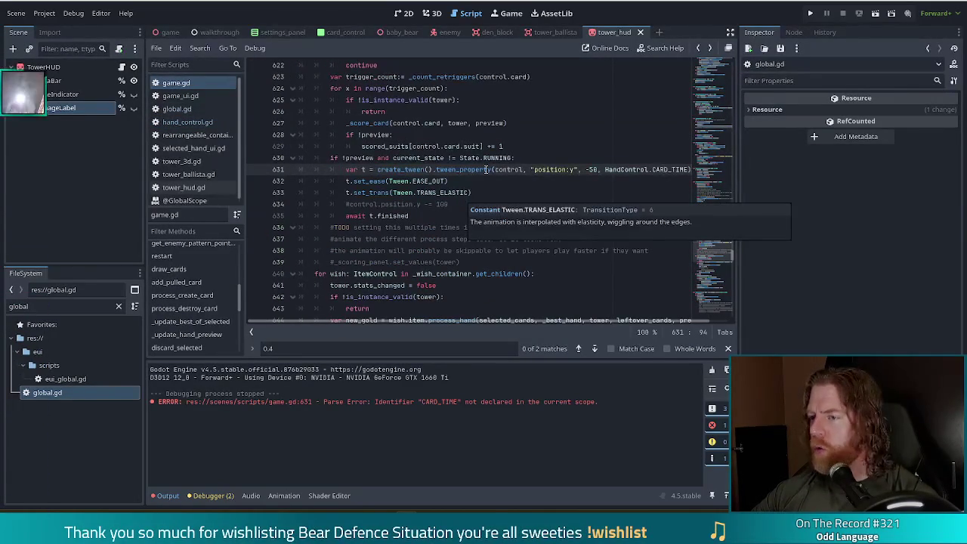
pyautogui.scroll(2, 424, 183)
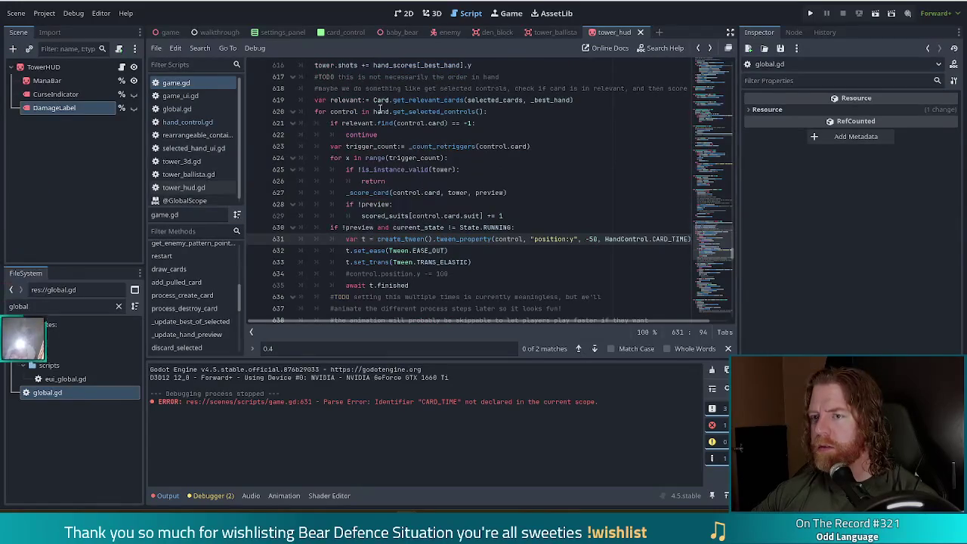
# Insert a new empty line 627 after the invalid-tower return, above the _score_card call.
pyautogui.click(428, 250)
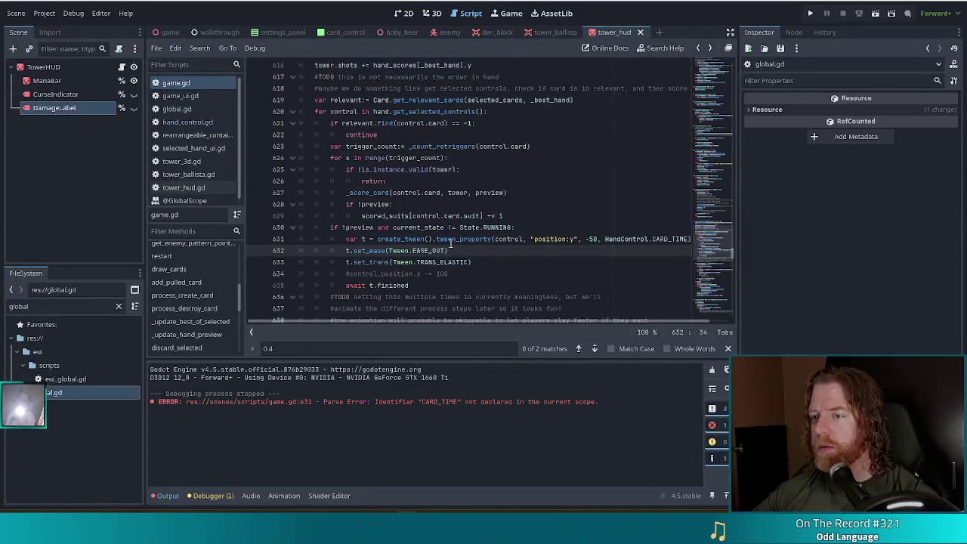
pyautogui.click(370, 262)
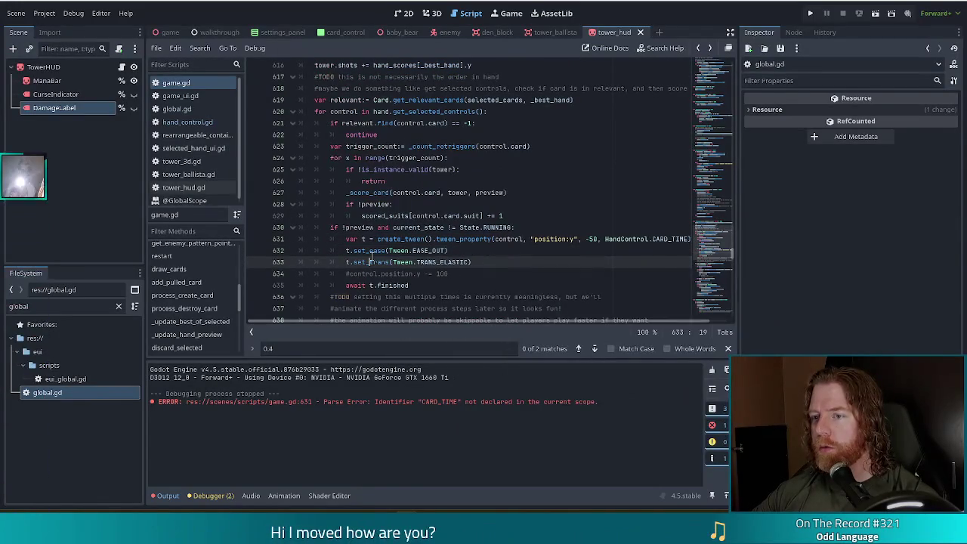
pyautogui.click(406, 192)
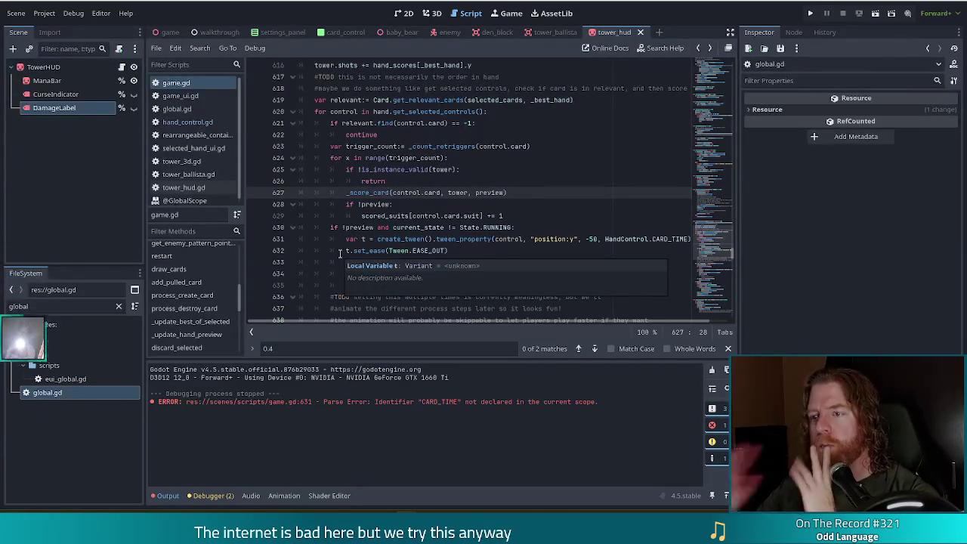
pyautogui.click(494, 239)
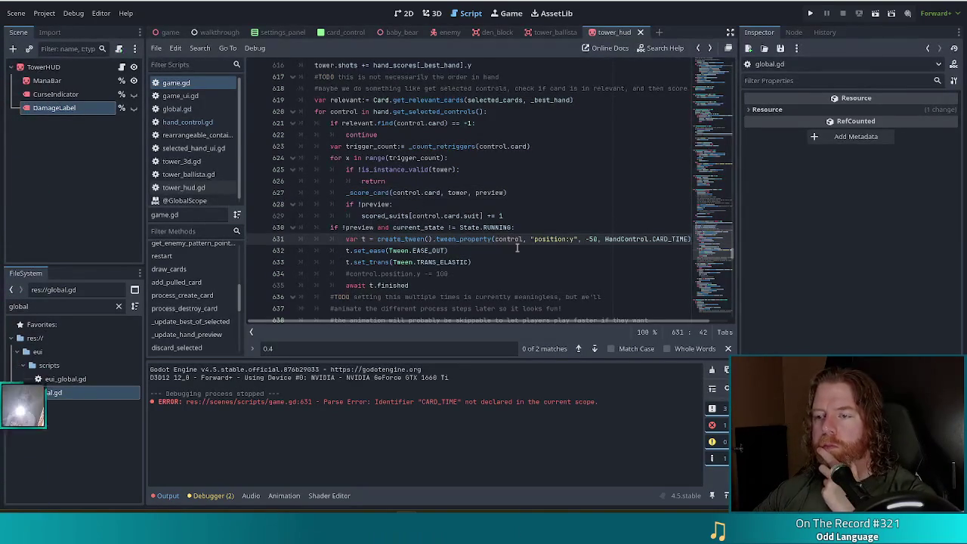
pyautogui.click(429, 287)
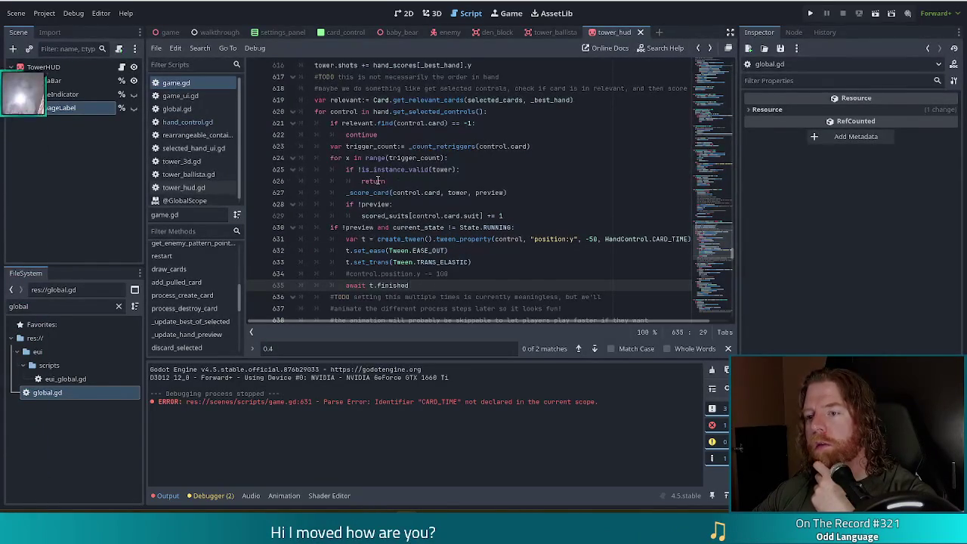
pyautogui.moveTo(378, 181); pyautogui.dragTo(390, 215)
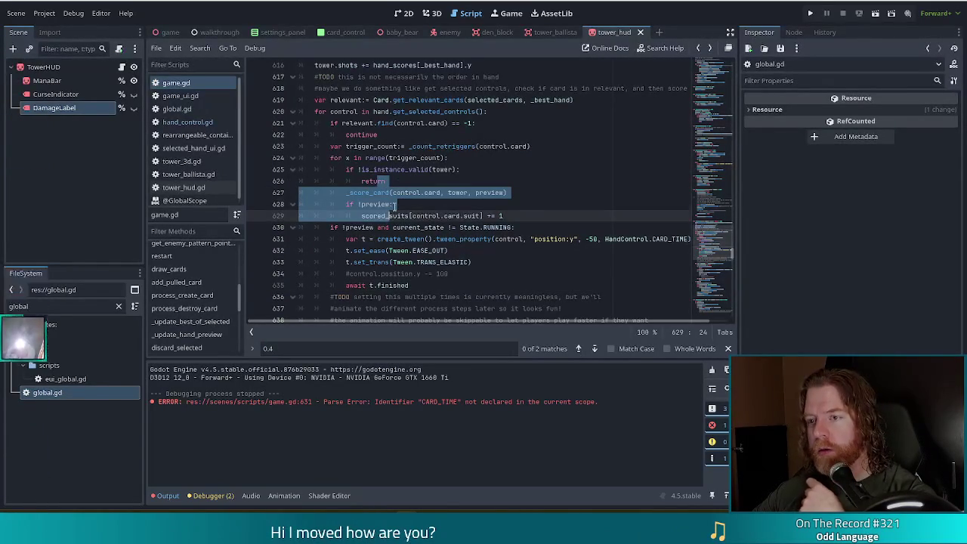
pyautogui.click(394, 205)
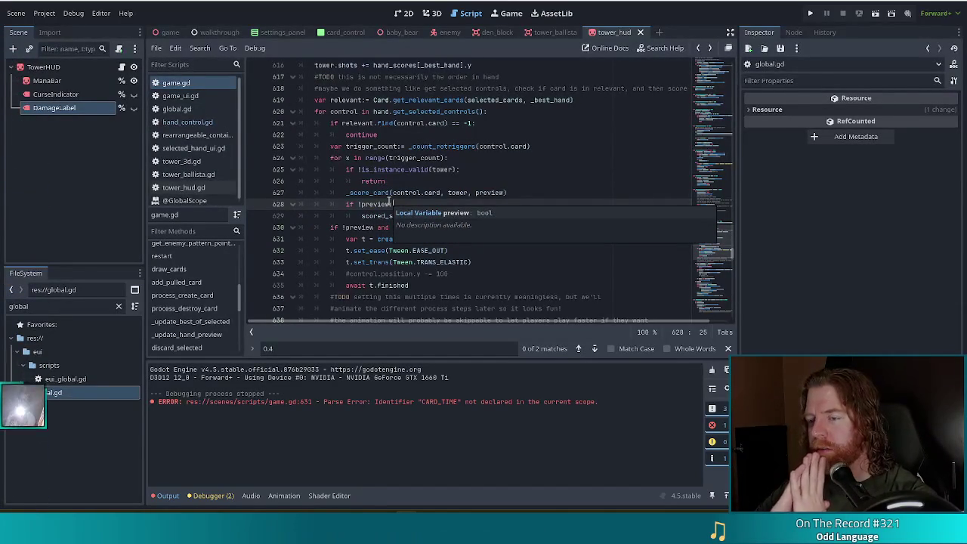
pyautogui.click(483, 185)
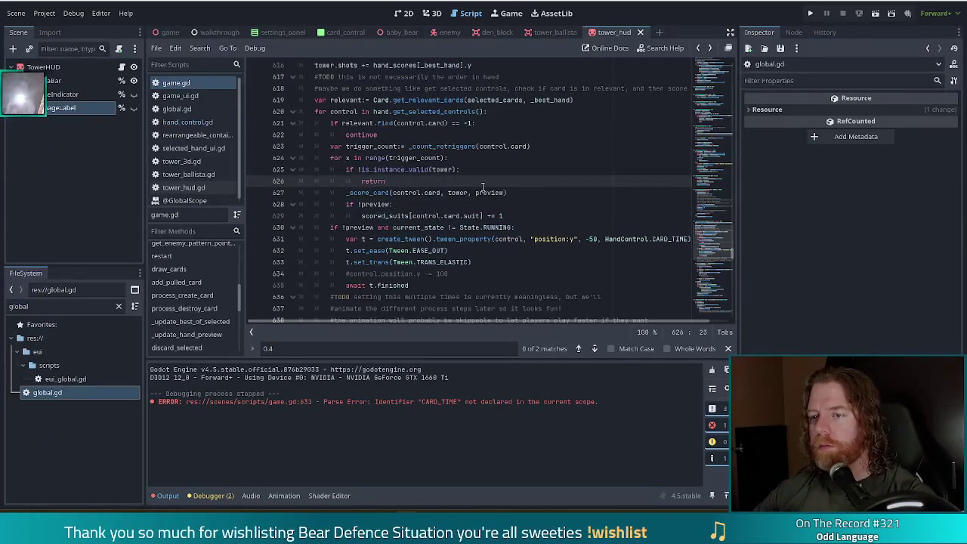
pyautogui.press('Return')
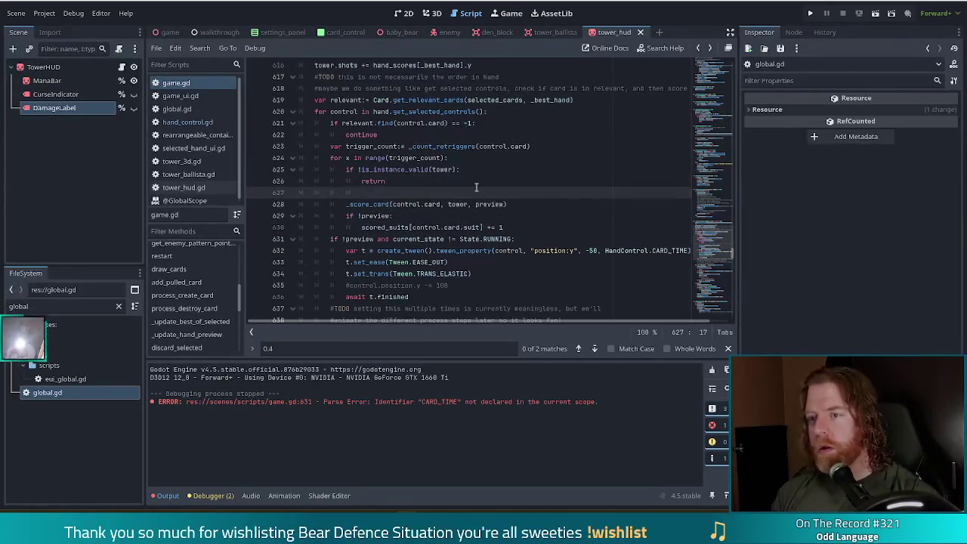
# Add comments '#TODO we're not animating each card every time it's scored' and '#this is intentional but I might change my mind', then save.
pyautogui.write('#TODO')
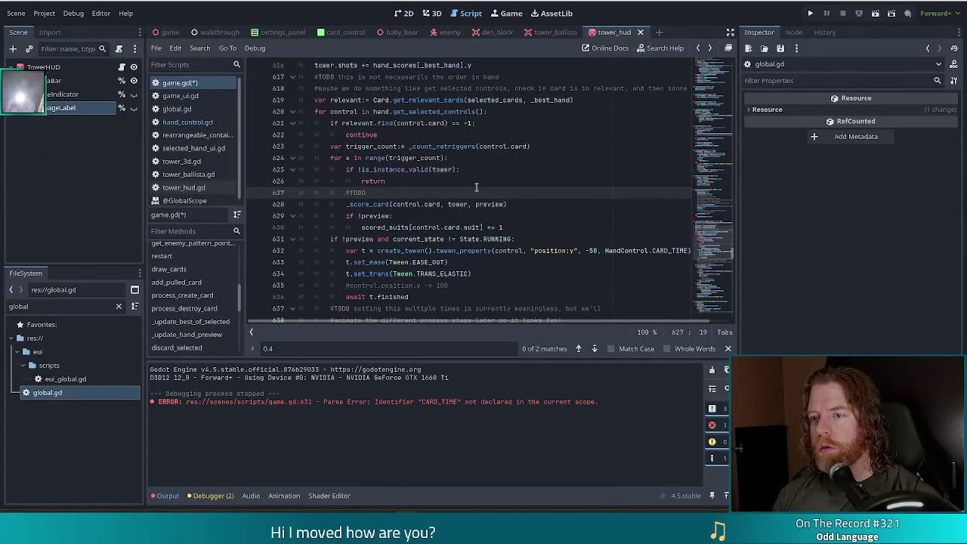
pyautogui.write(" we're not animation")
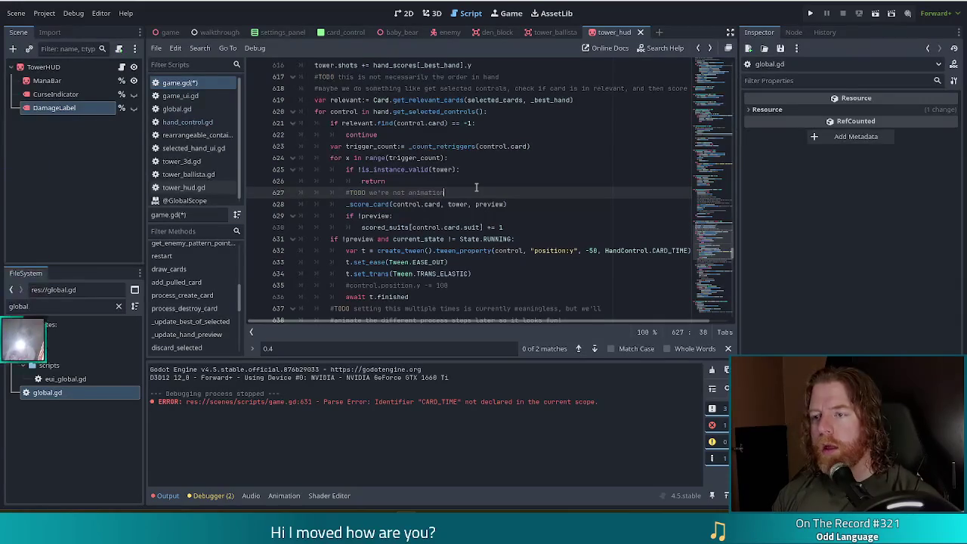
pyautogui.press('BackSpace')
pyautogui.press('BackSpace')
pyautogui.write('ng ')
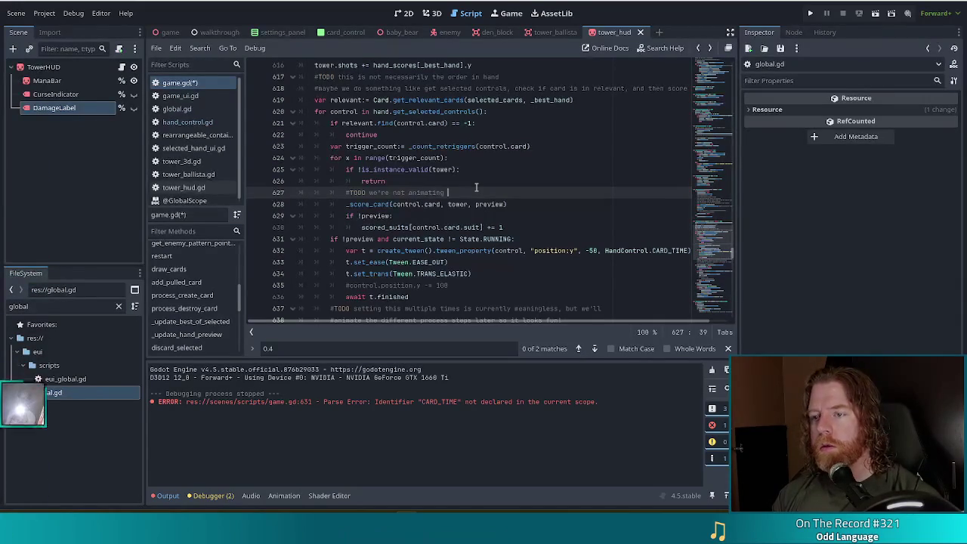
pyautogui.write('each card')
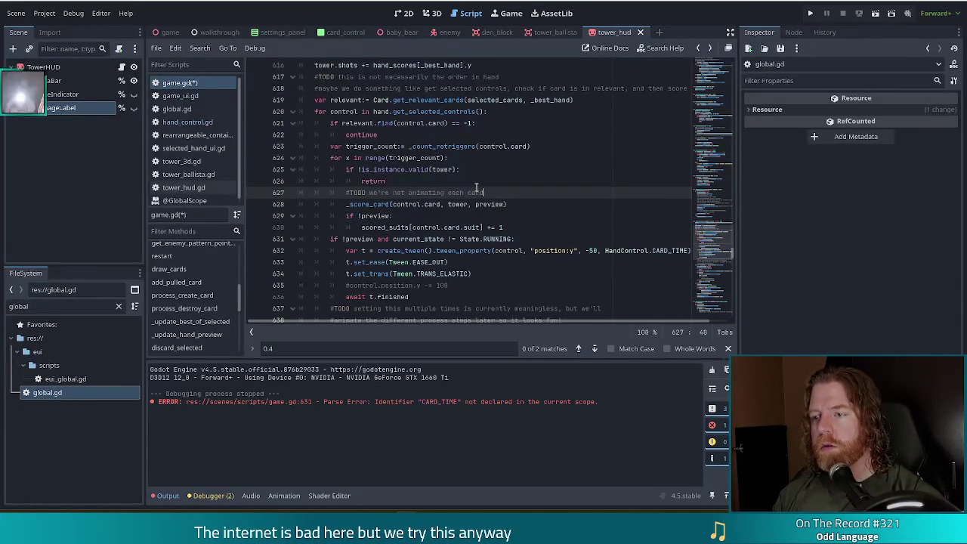
pyautogui.write(' every time it')
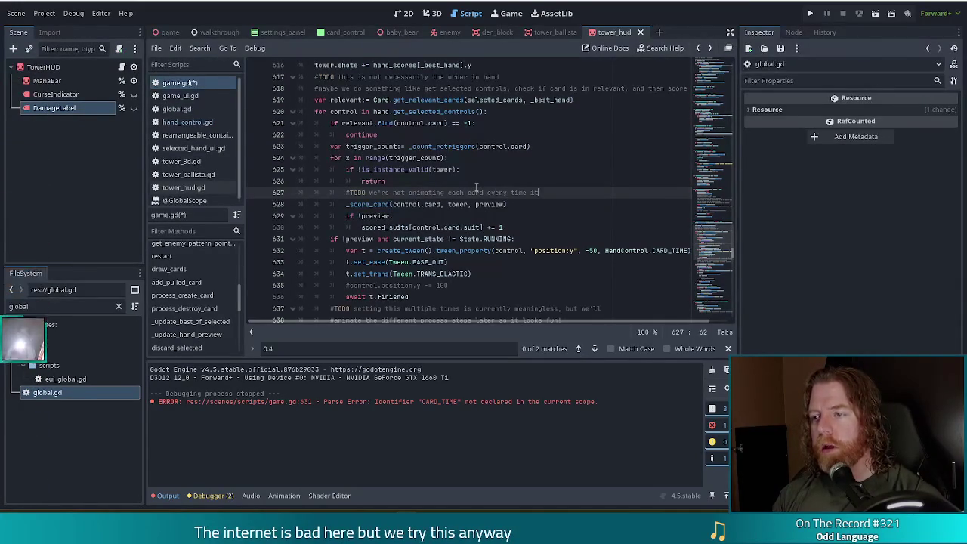
pyautogui.write("'s scored")
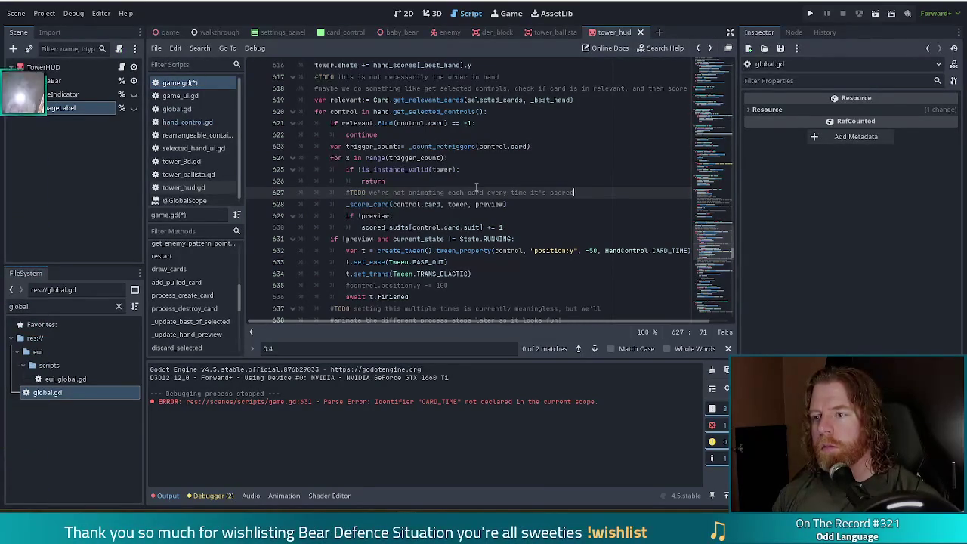
pyautogui.press('Return')
pyautogui.write('his is i')
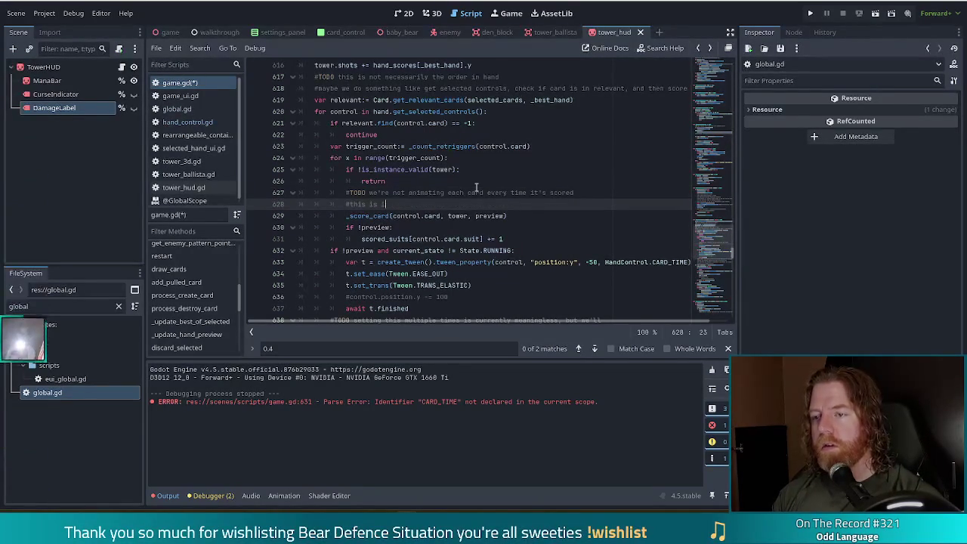
pyautogui.write('ntention')
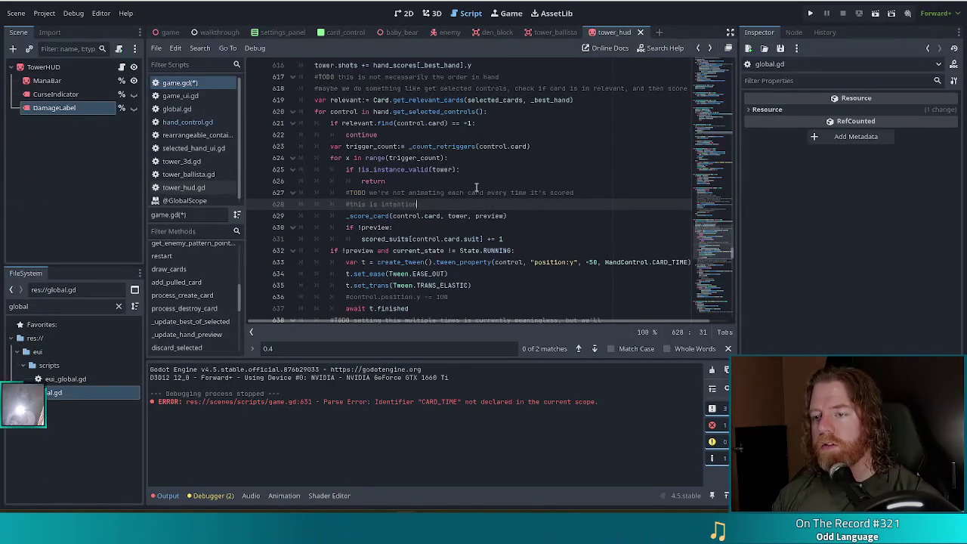
pyautogui.write('al but I might')
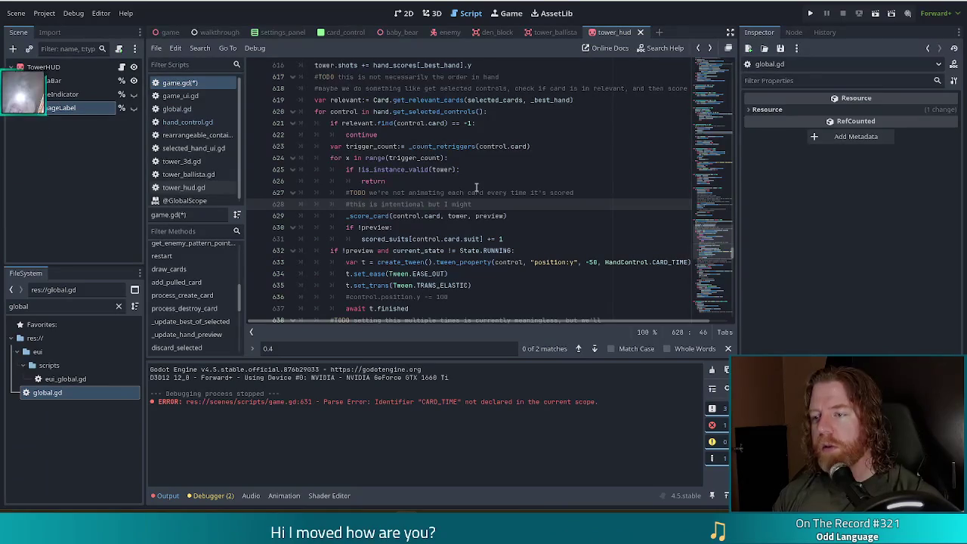
pyautogui.write(' change my mind')
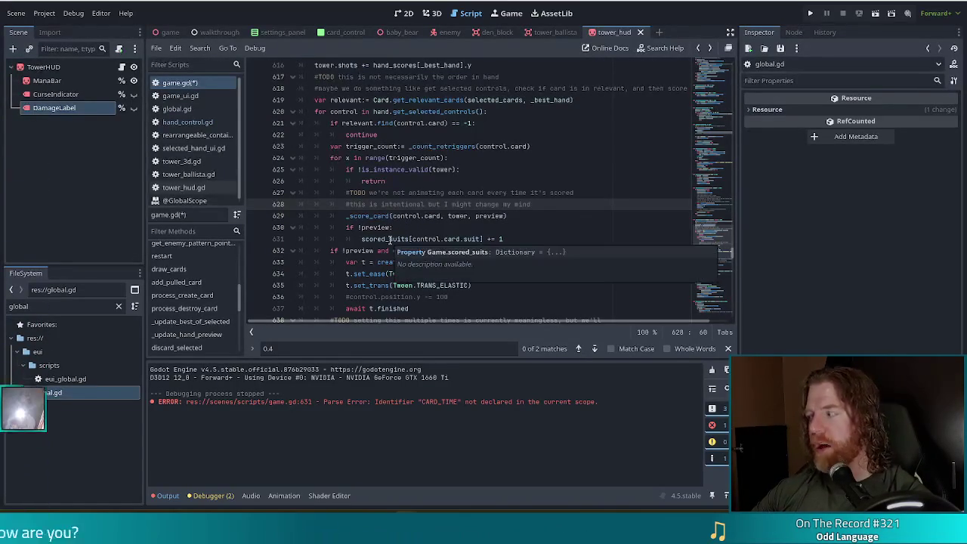
pyautogui.moveTo(556, 206)
pyautogui.mouseDown()
pyautogui.moveTo(572, 184)
pyautogui.moveTo(567, 204)
pyautogui.mouseUp()
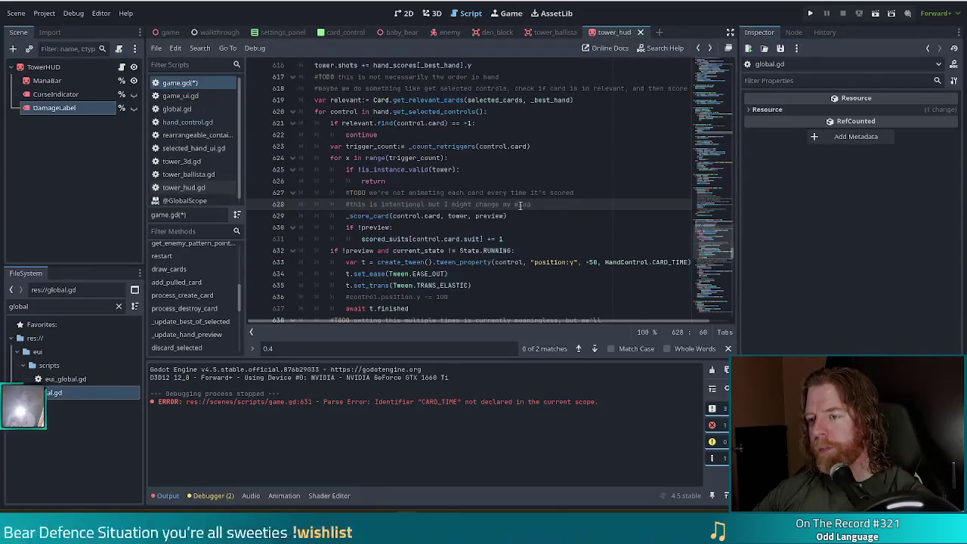
pyautogui.click(456, 239)
pyautogui.hotkey('ctrl', 's')
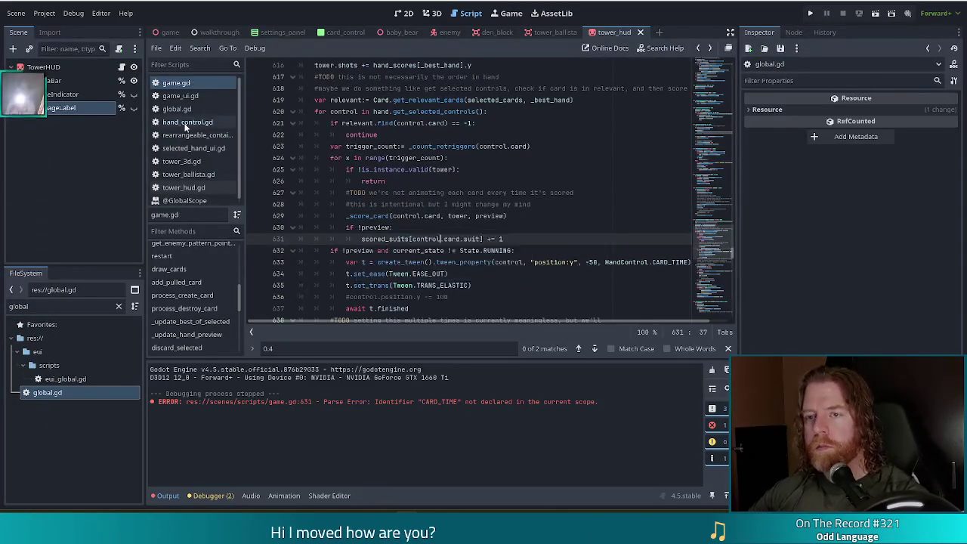
# Look through the hand_control.gd script.
pyautogui.click(187, 122)
pyautogui.scroll(-4, 481, 247)
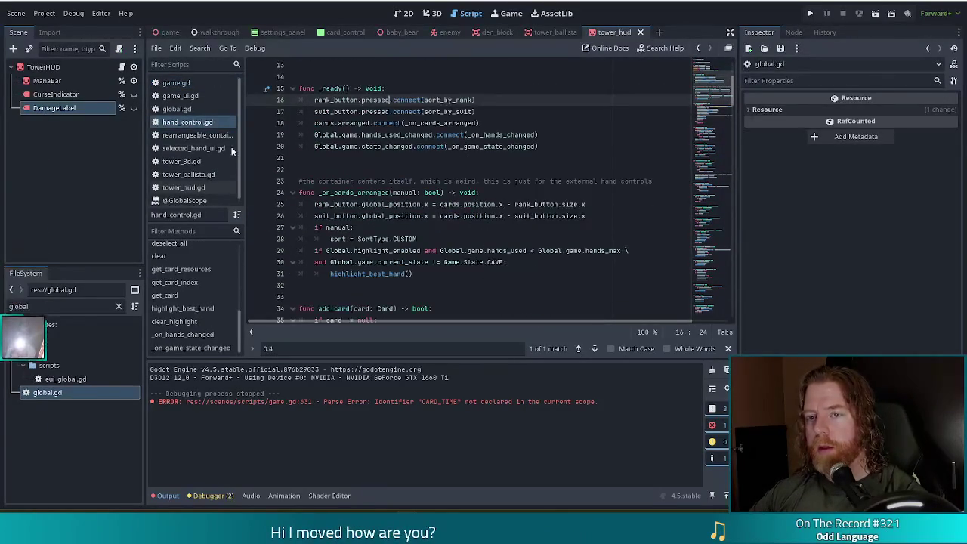
pyautogui.click(317, 169)
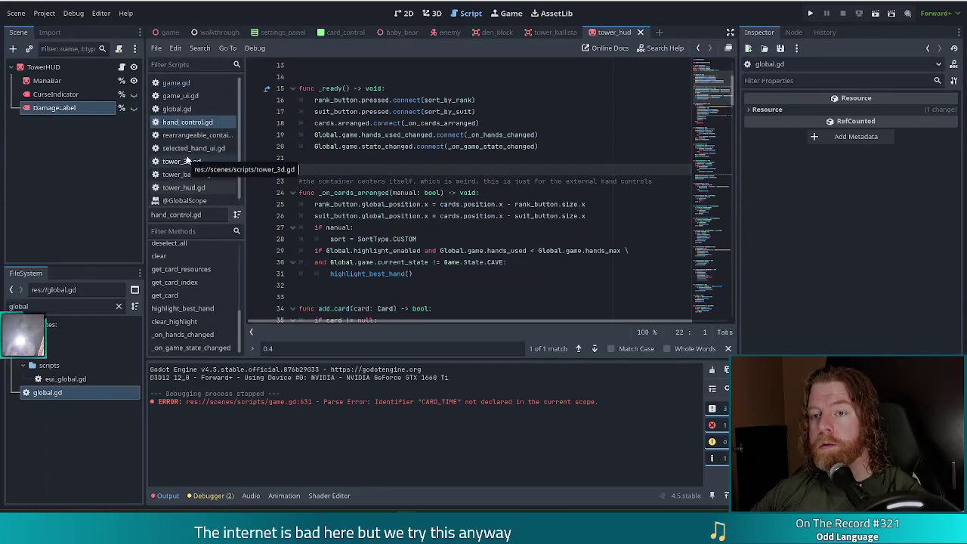
# In tower_hud.gd, add an empty line after show_stats' damage text assignment on line 31.
pyautogui.click(207, 189)
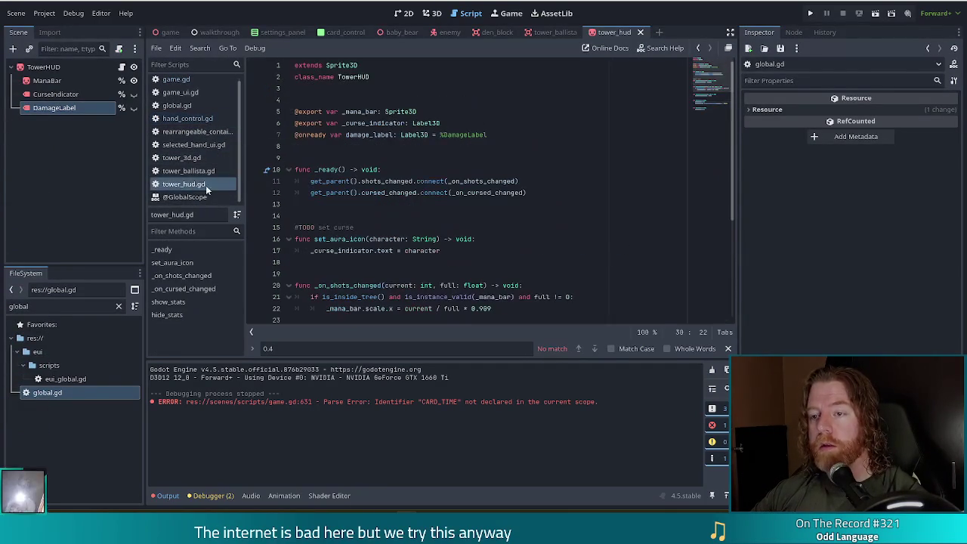
pyautogui.scroll(-5, 521, 227)
pyautogui.click(518, 240)
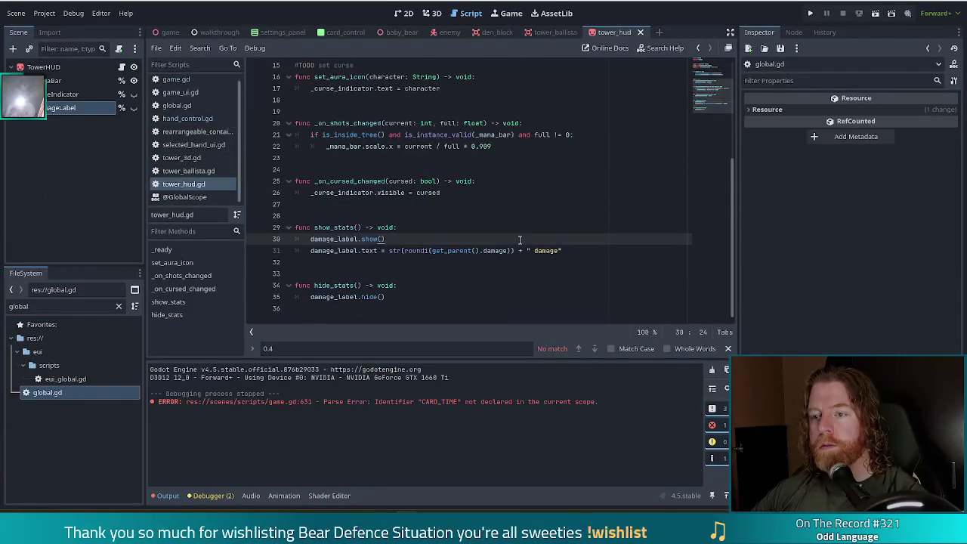
pyautogui.click(583, 250)
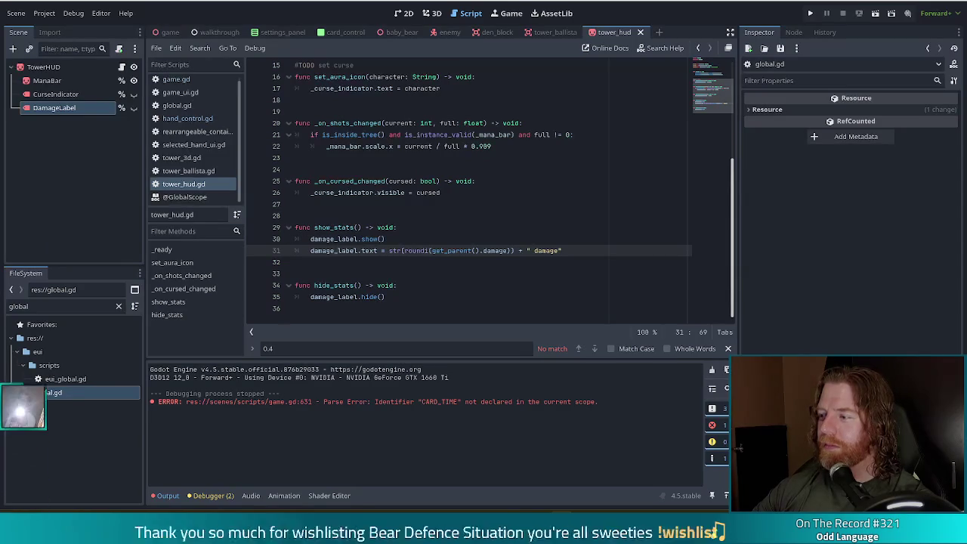
pyautogui.click(487, 262)
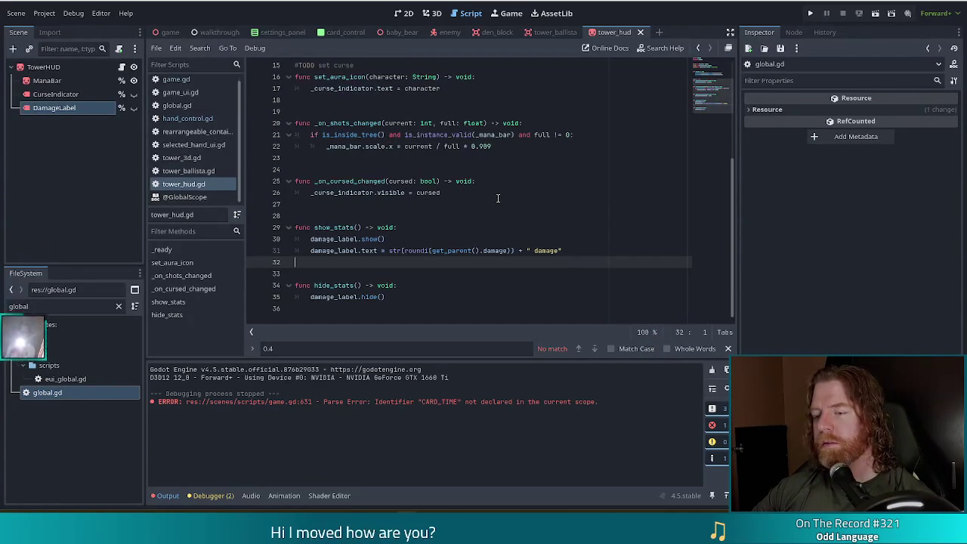
pyautogui.click(584, 250)
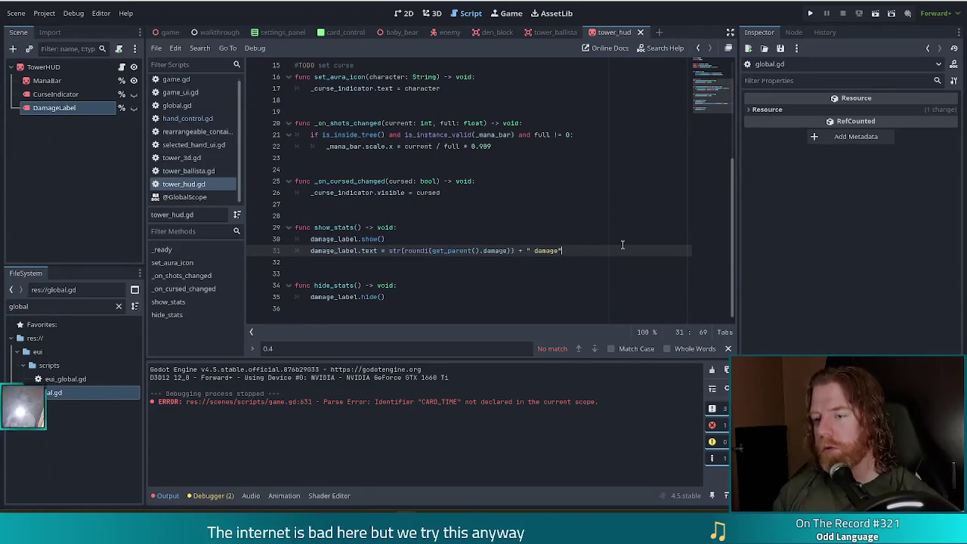
pyautogui.press('Return')
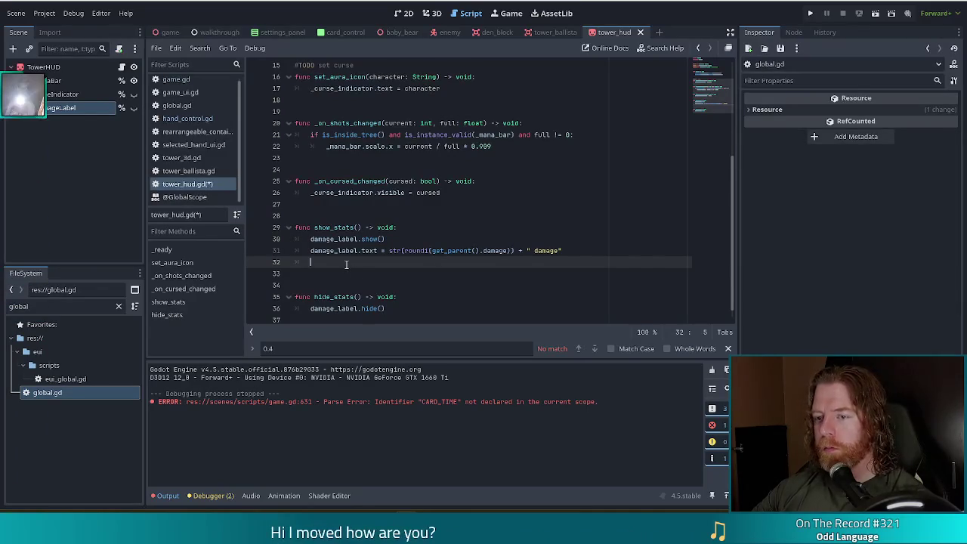
# Start a damage_label.scale assignment and insert 'var s = damage_label.scale' above it.
pyautogui.write('damag')
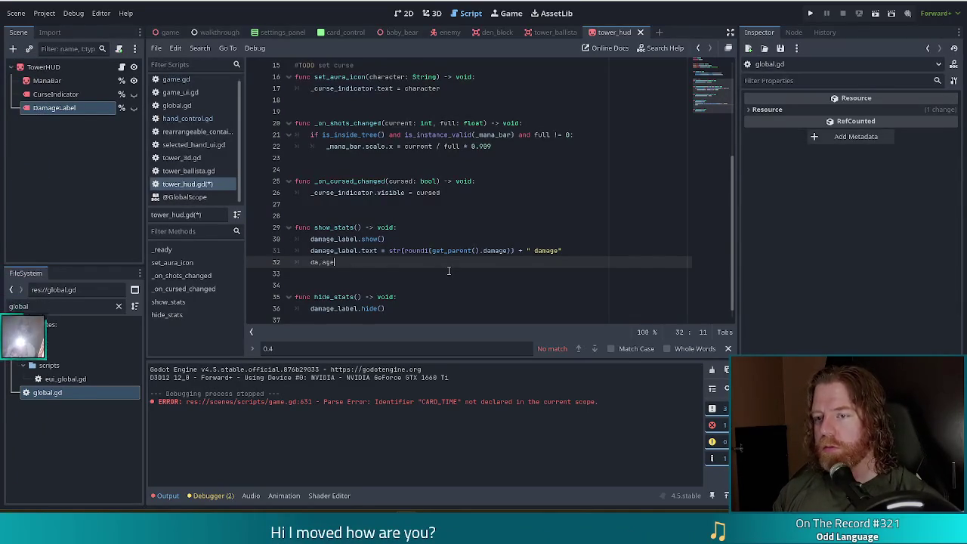
pyautogui.write('e_label.sca')
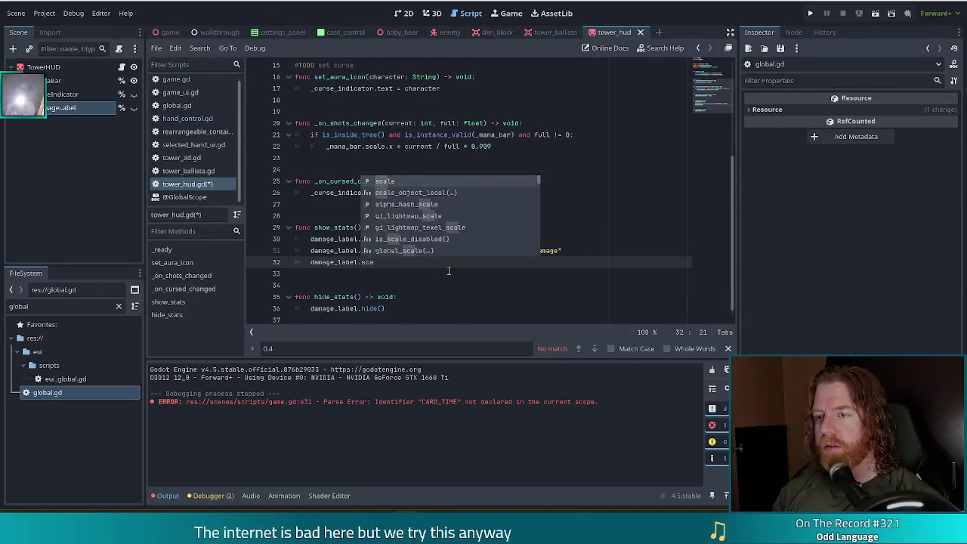
pyautogui.press('Return')
pyautogui.write('=')
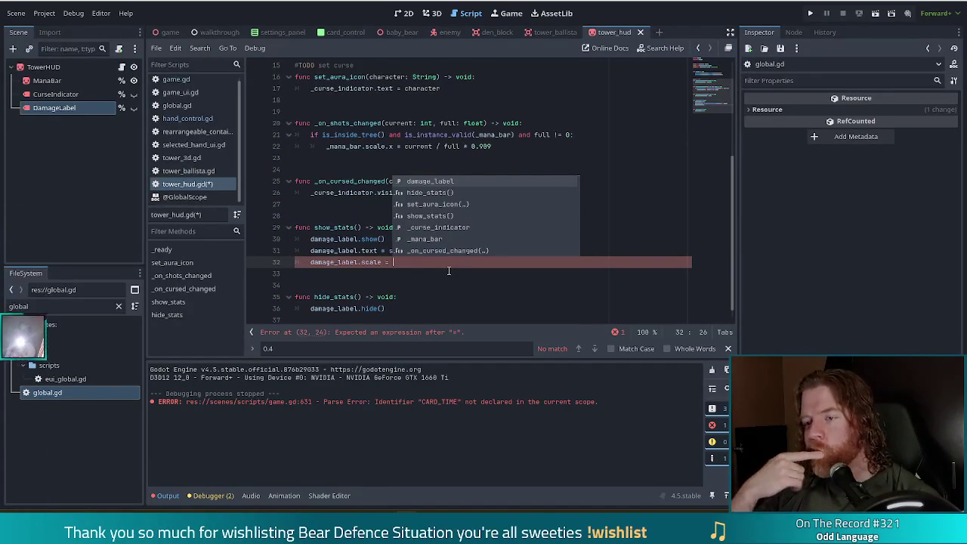
pyautogui.press('Escape')
pyautogui.click(348, 241)
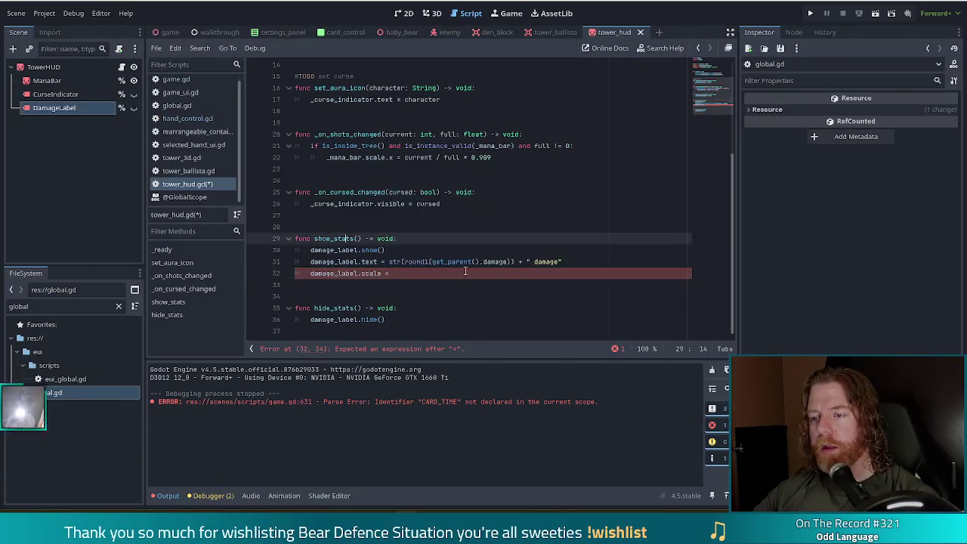
pyautogui.click(582, 260)
pyautogui.press('Return')
pyautogui.write('var')
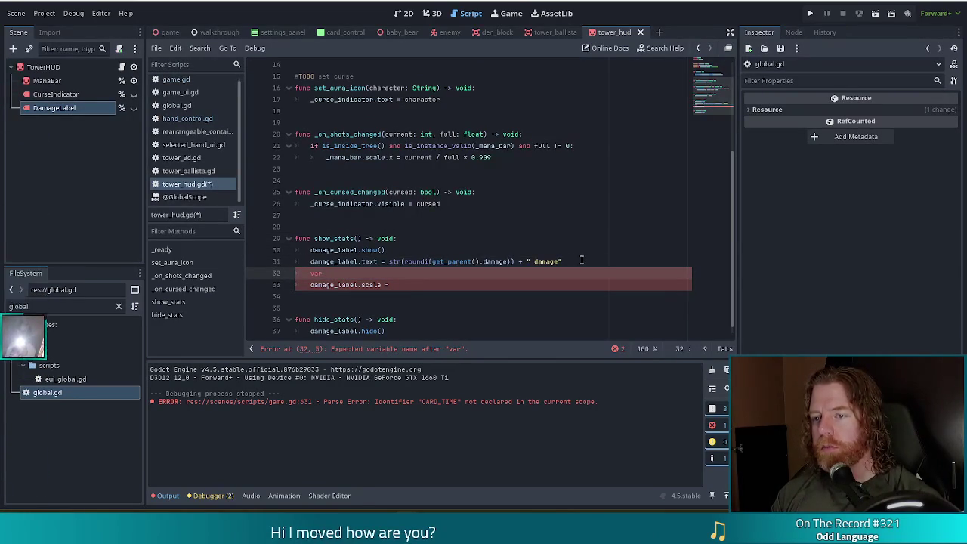
pyautogui.write(' s = dama')
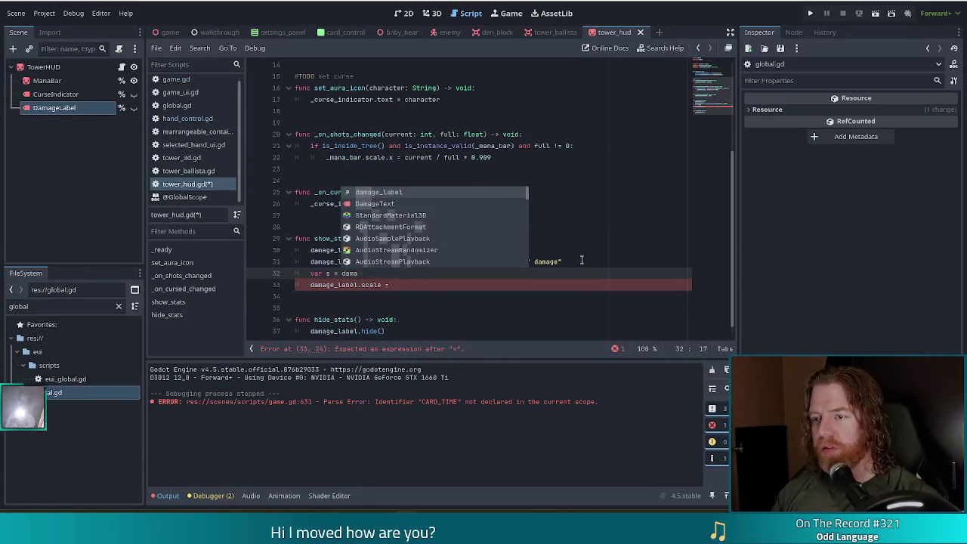
pyautogui.write('ge_label.scale')
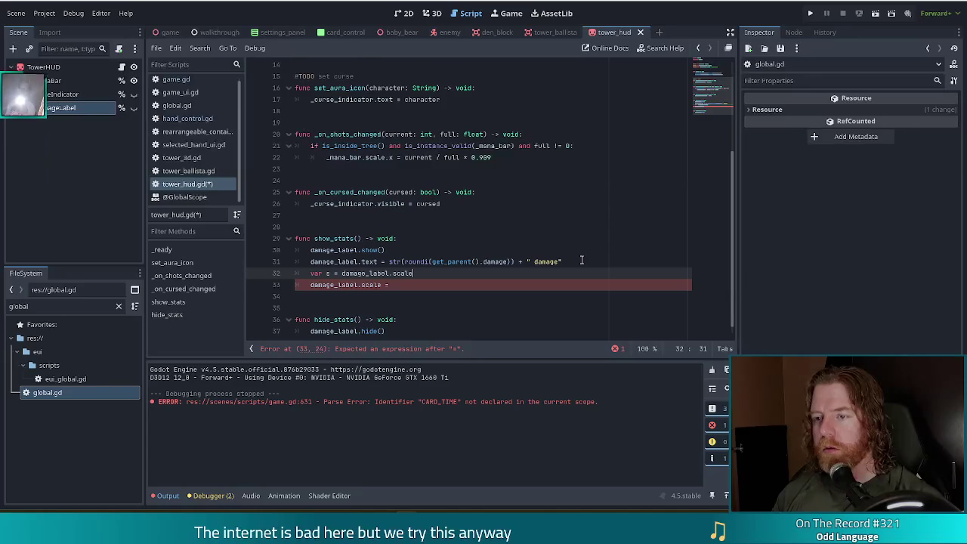
# Check DamageLabel in the Scene tree, set damage_label.scale to Vector3.ZERO, and begin a create_tween() line.
pyautogui.click(47, 68)
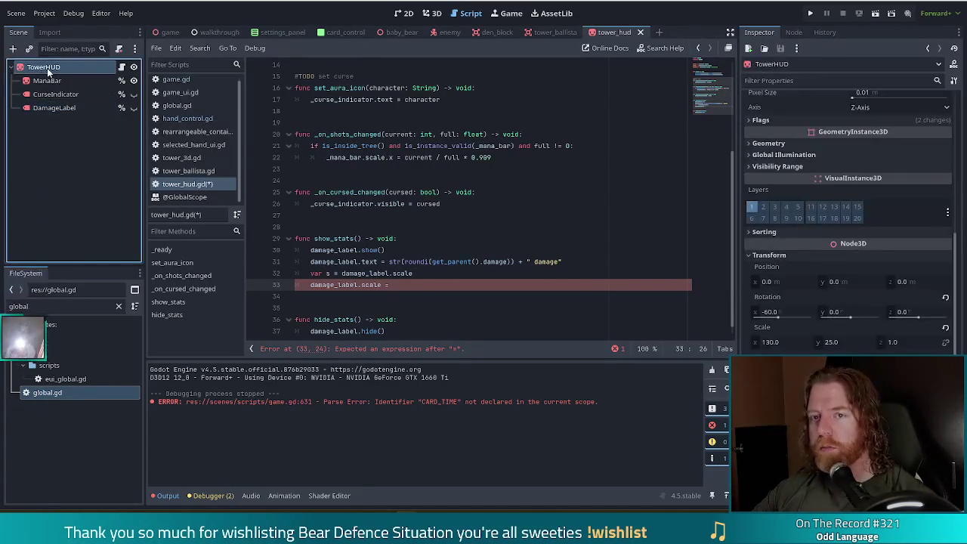
pyautogui.click(54, 107)
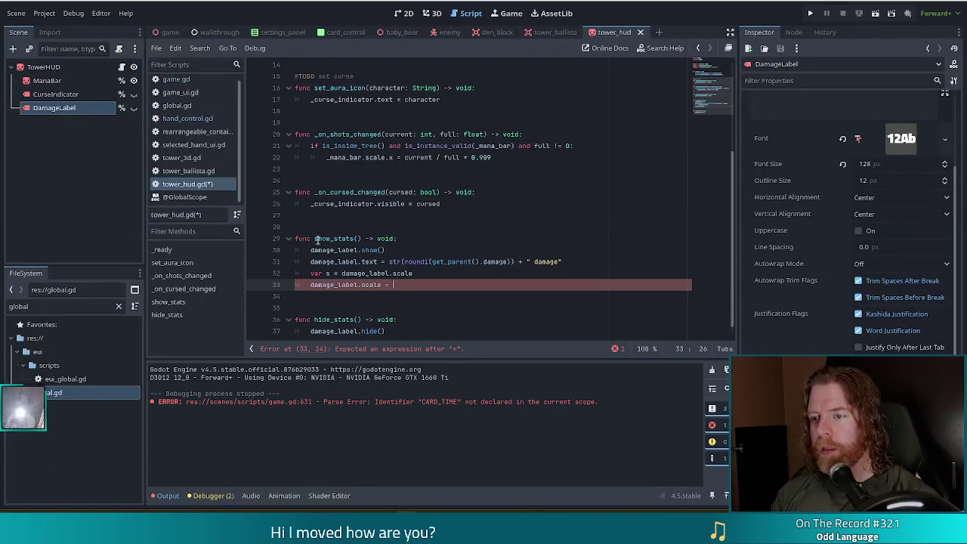
pyautogui.write('0')
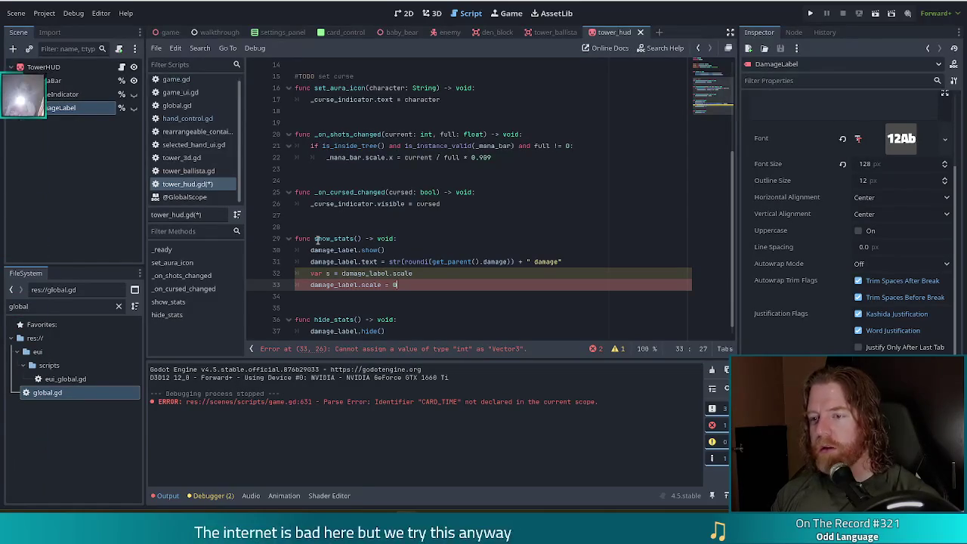
pyautogui.press('BackSpace')
pyautogui.write('Vec')
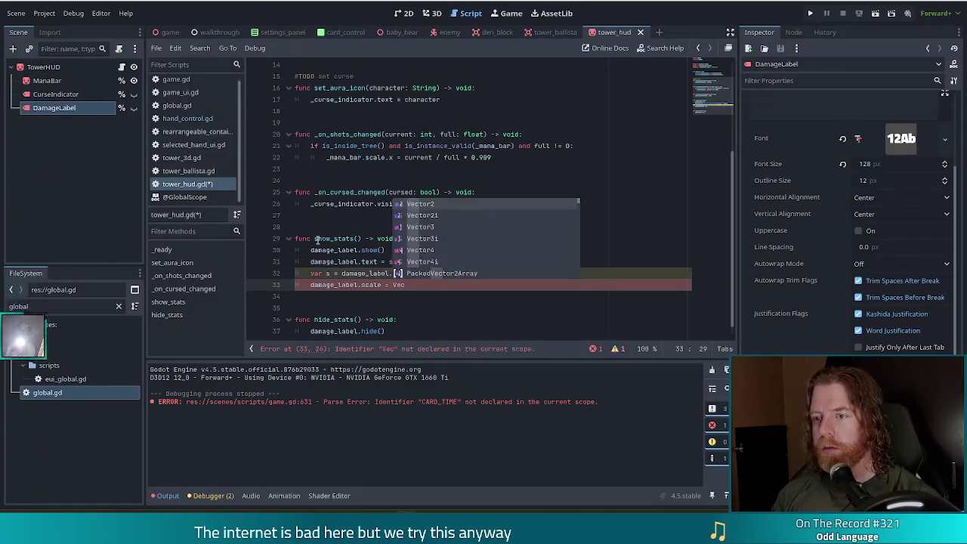
pyautogui.write('tor3')
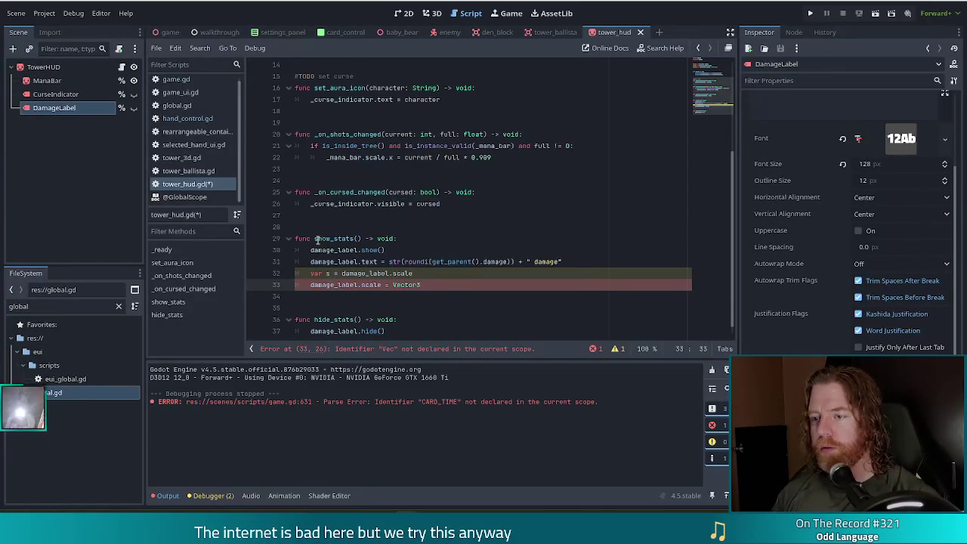
pyautogui.write('.ZERO')
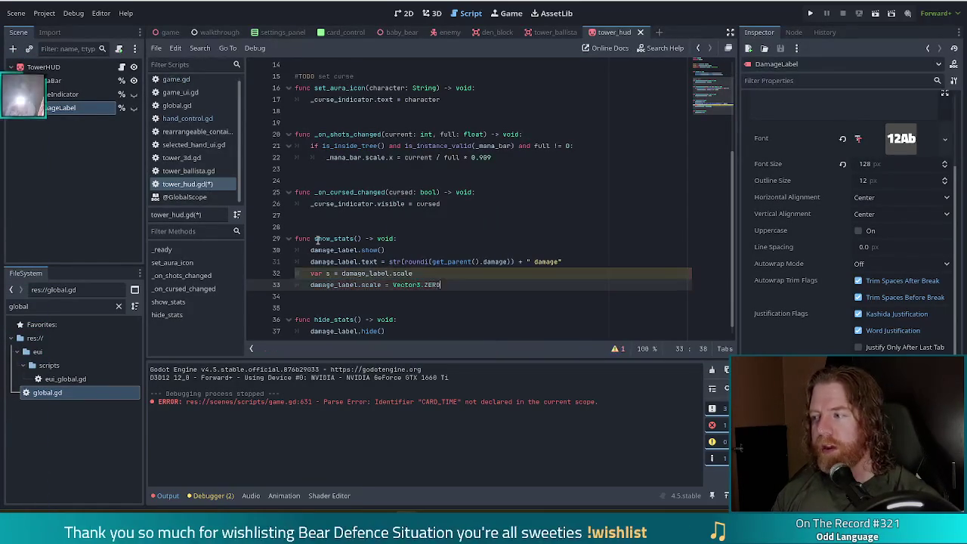
pyautogui.press('Return')
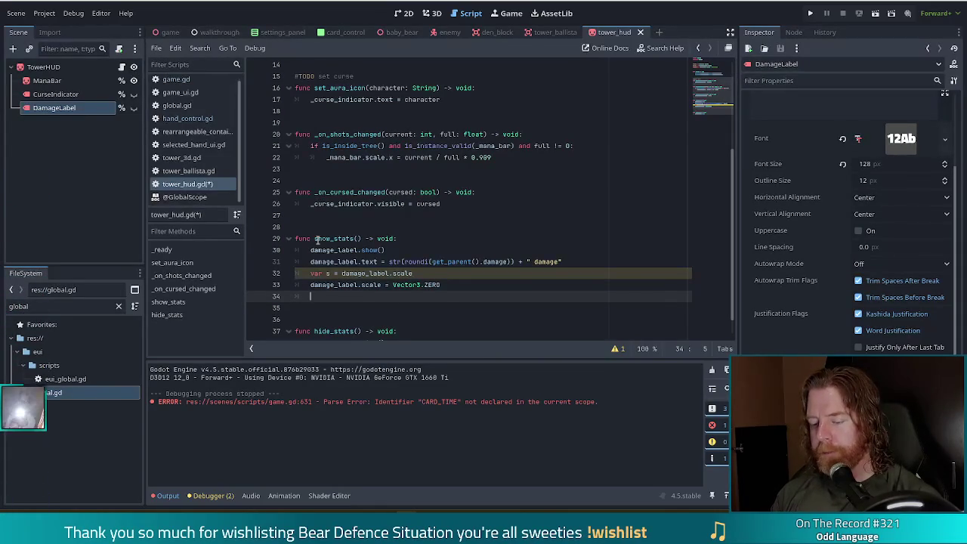
pyautogui.write('create_tween().twee')
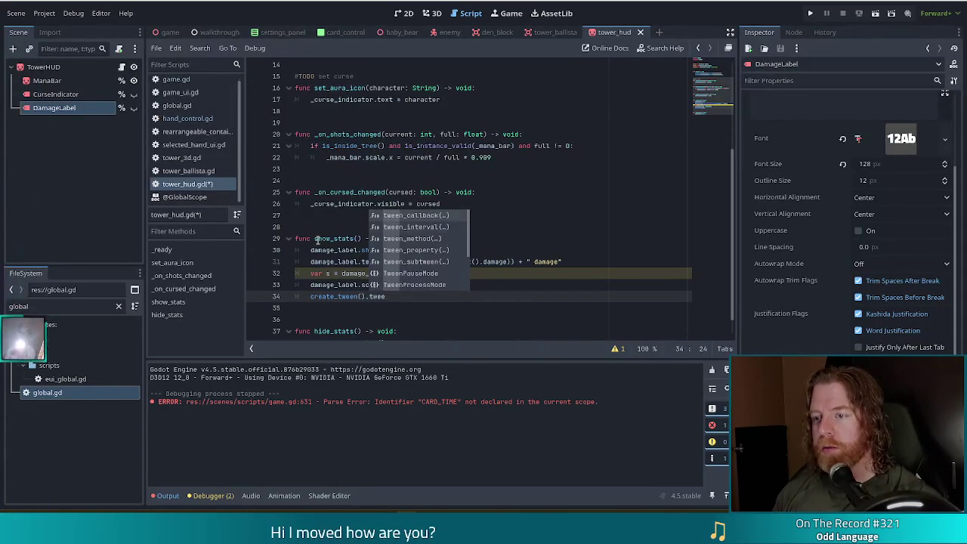
pyautogui.write('n_property(')
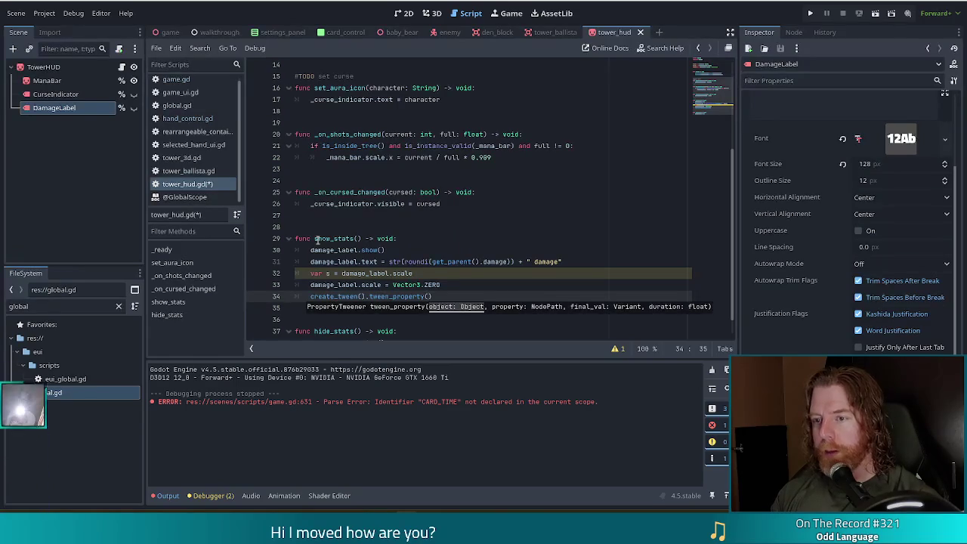
pyautogui.write('dama')
# Finish the line as tween_property(damage_label, "scale", s, HandControl.CARD_TIME).
pyautogui.press('Return')
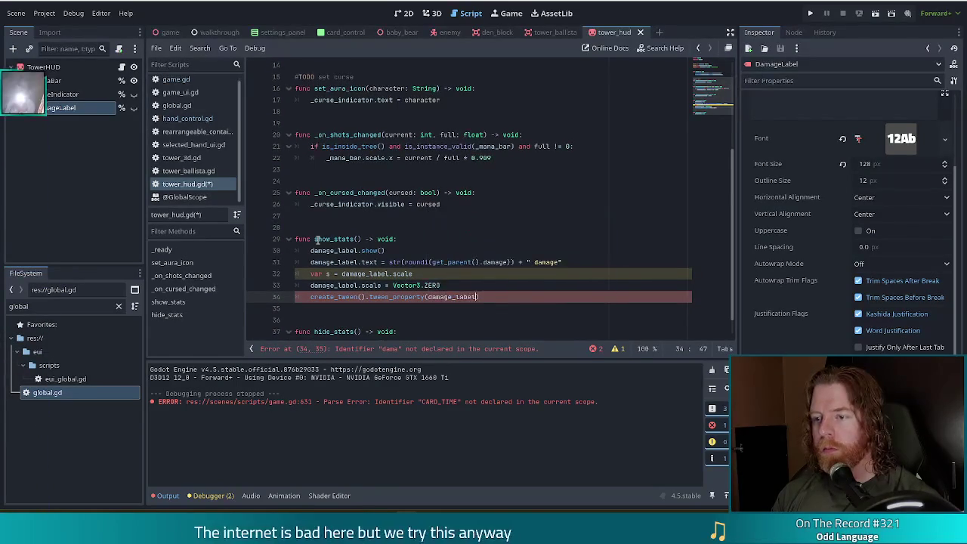
pyautogui.write(', "scan')
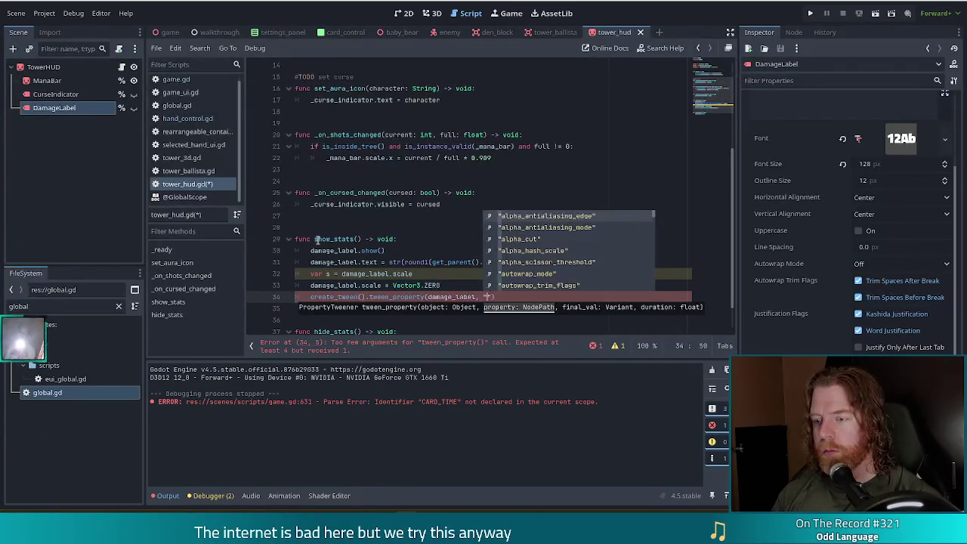
pyautogui.press('BackSpace')
pyautogui.write('le')
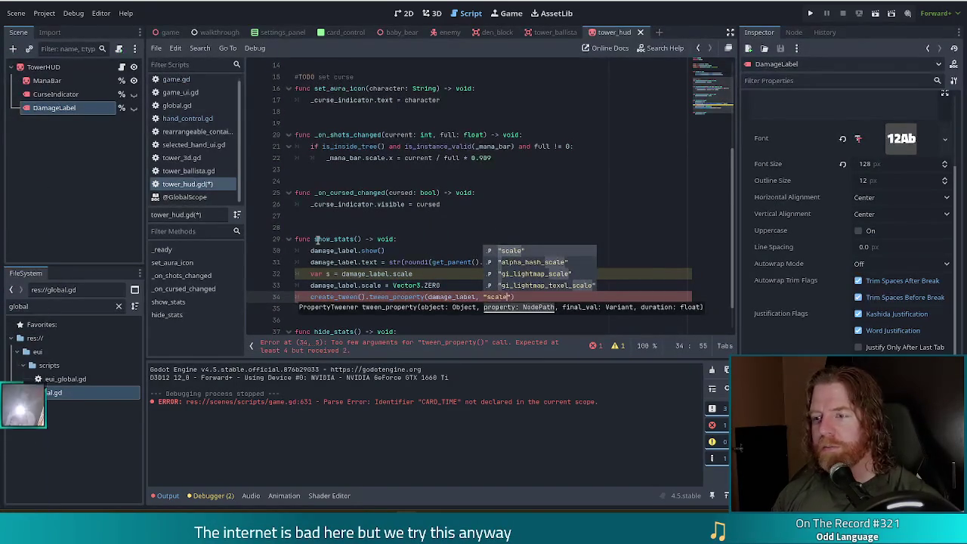
pyautogui.press('Return')
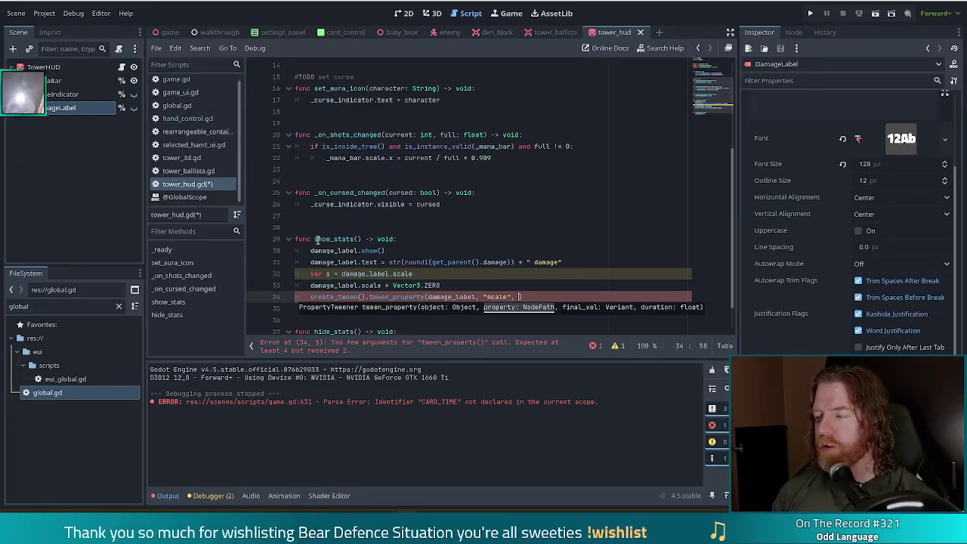
pyautogui.write(',')
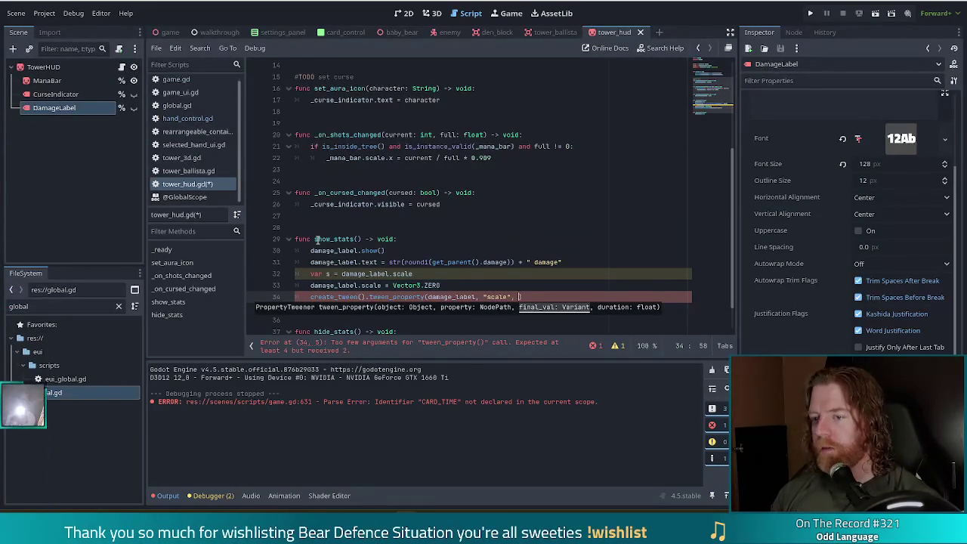
pyautogui.write('s,')
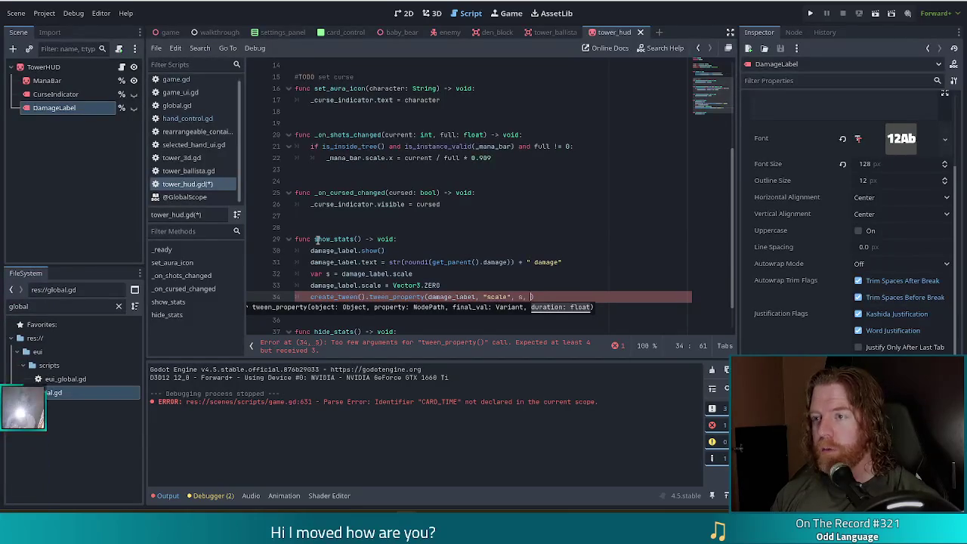
pyautogui.write('Hand')
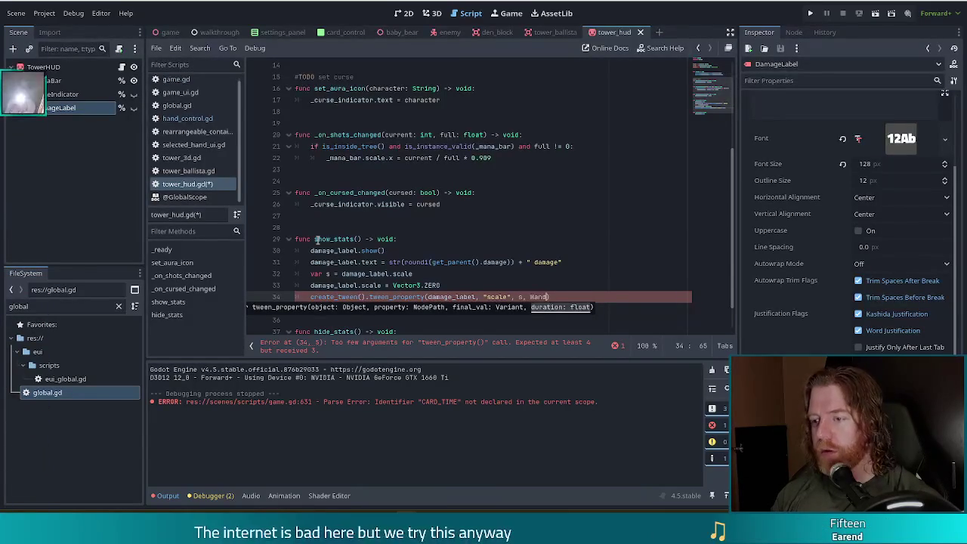
pyautogui.press('Return')
pyautogui.write('.CARD_TIME')
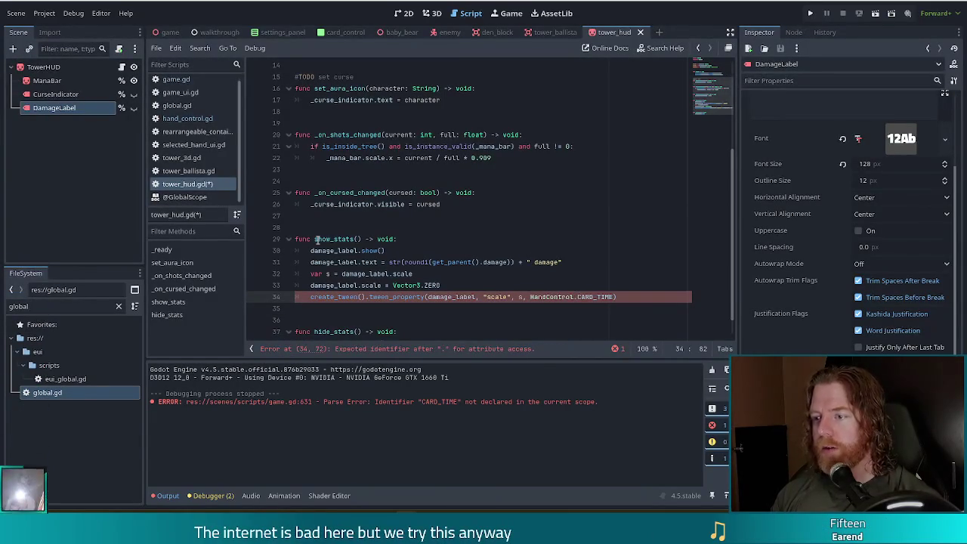
pyautogui.press('Return')
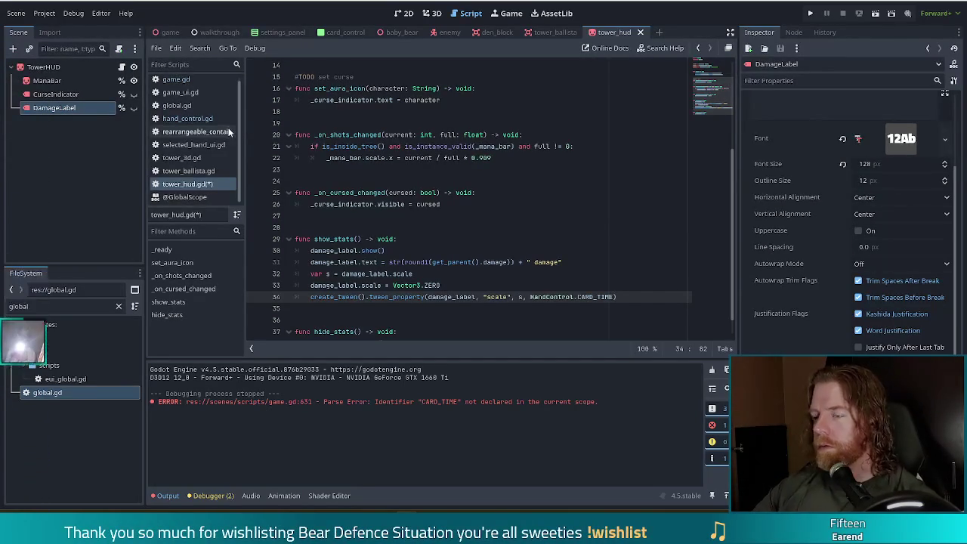
pyautogui.write(')')
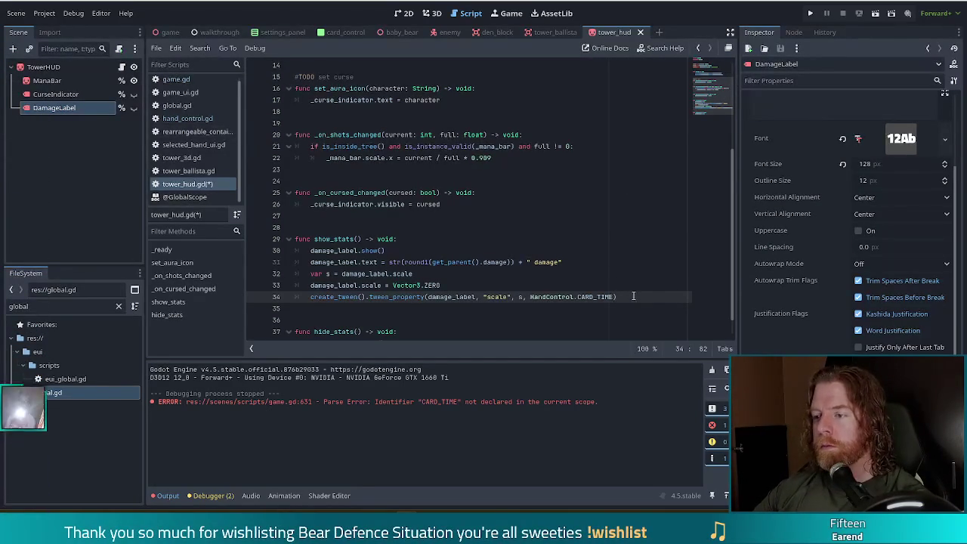
pyautogui.scroll(-1, 590, 249)
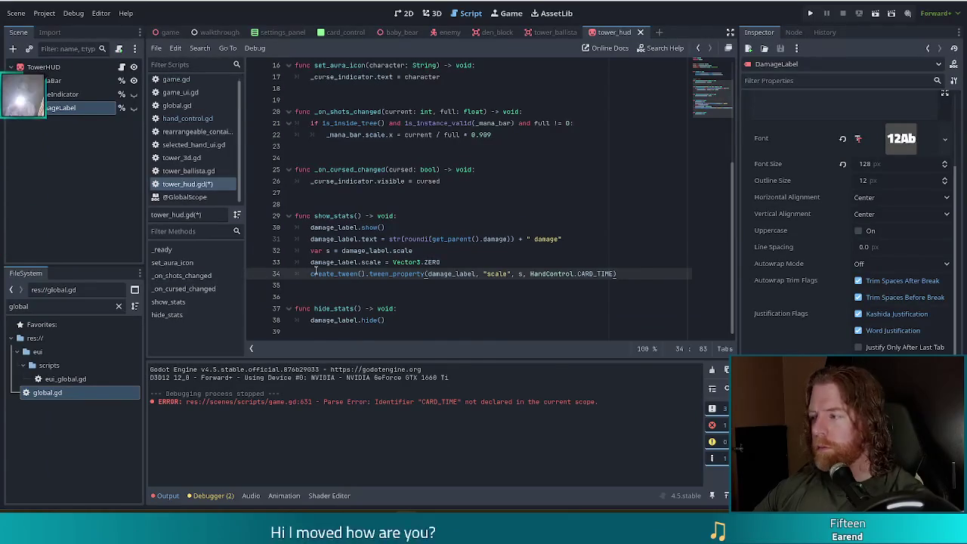
pyautogui.moveTo(315, 271)
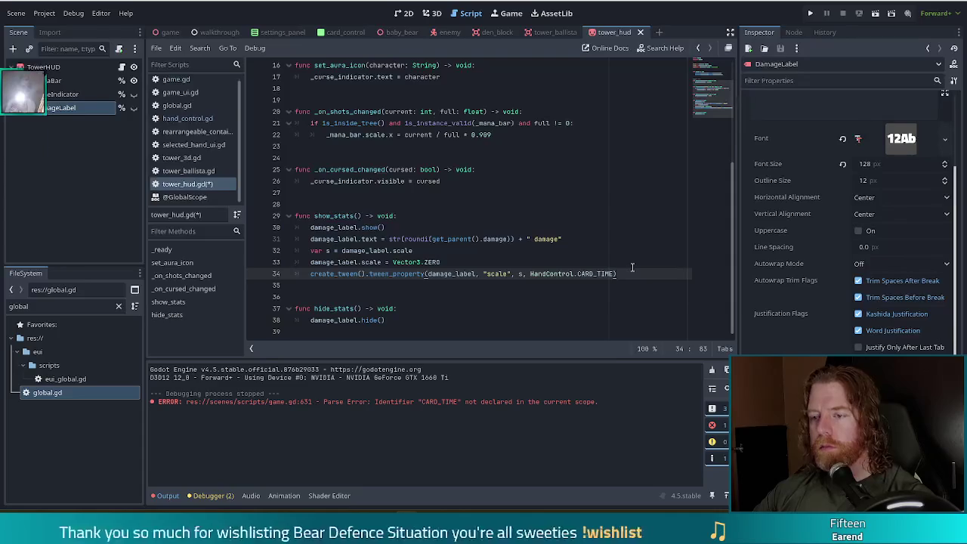
# Review the tween lines 33-34 and save tower_hud.gd.
pyautogui.click(534, 262)
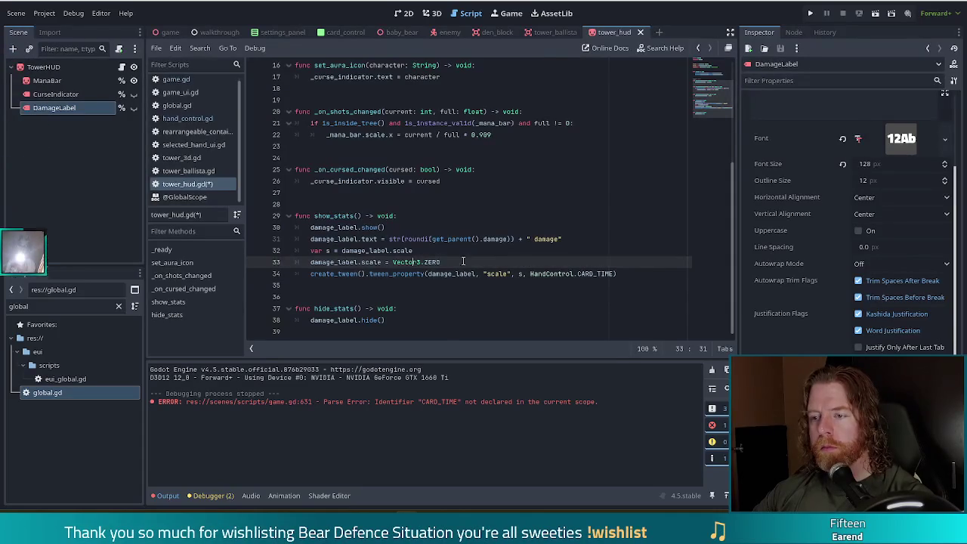
pyautogui.click(639, 276)
pyautogui.doubleClick(638, 276)
pyautogui.click(535, 263)
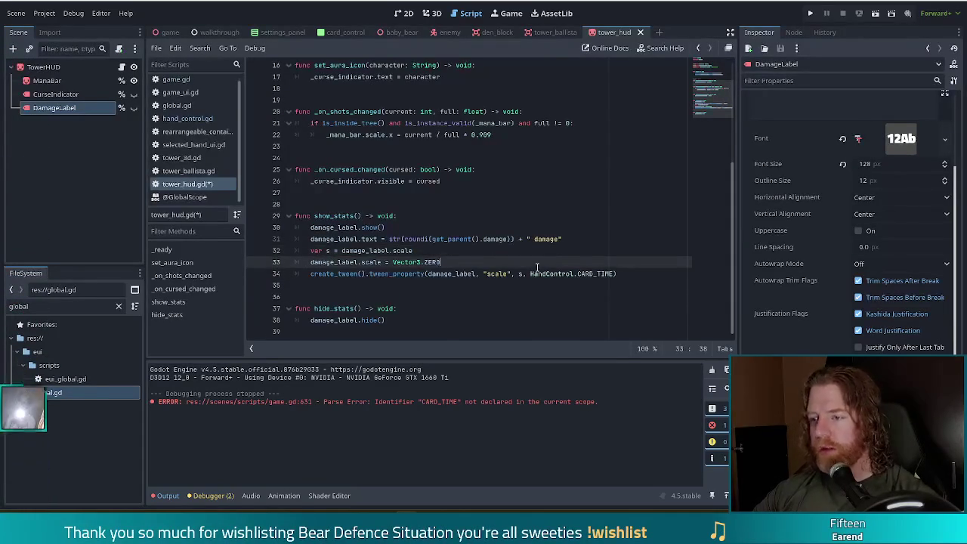
pyautogui.hotkey('ctrl', 's')
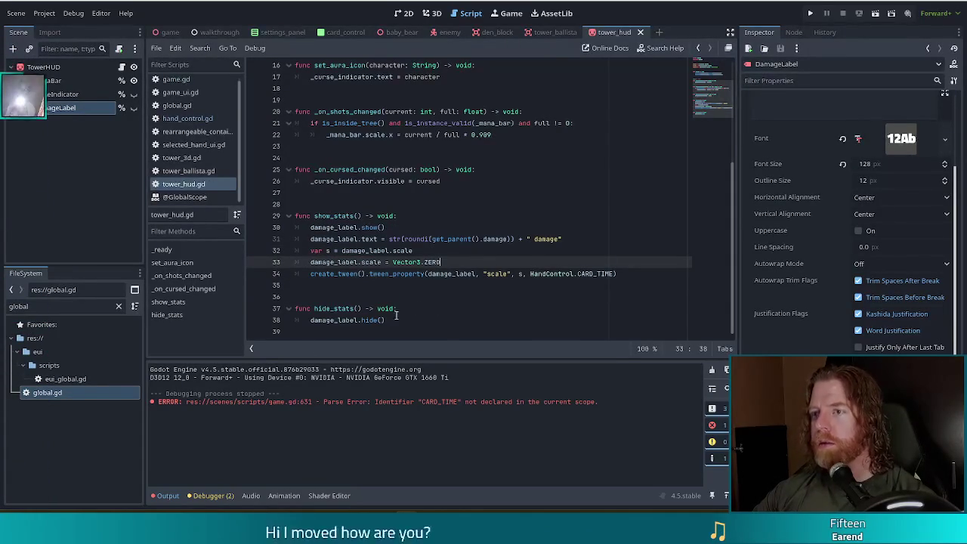
# Run the project to test the damage label.
pyautogui.moveTo(635, 274); pyautogui.dragTo(629, 262)
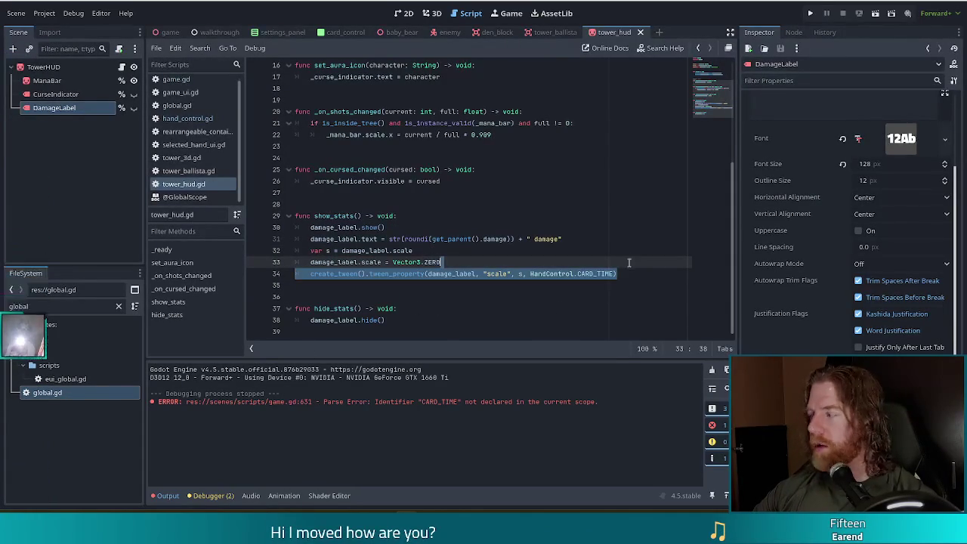
pyautogui.moveTo(588, 276)
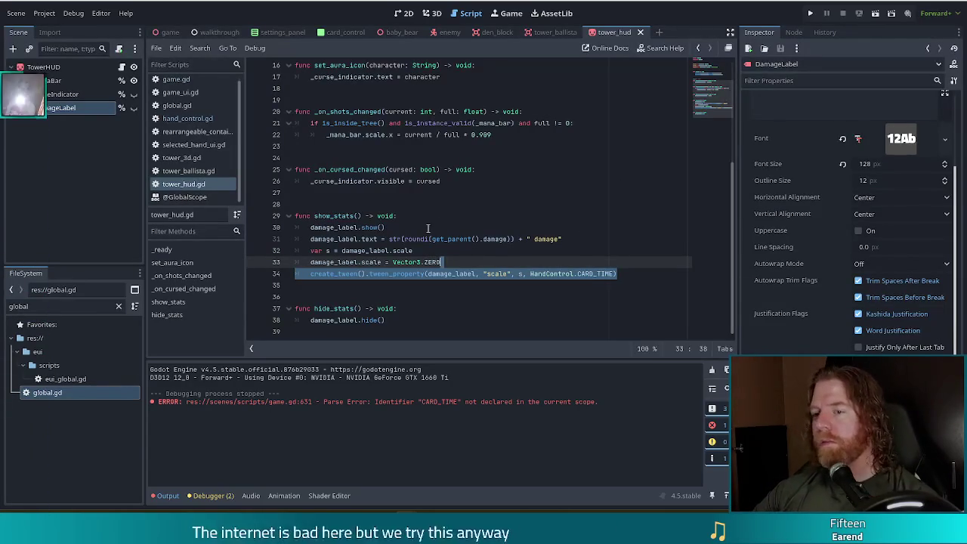
pyautogui.click(395, 251)
pyautogui.click(811, 14)
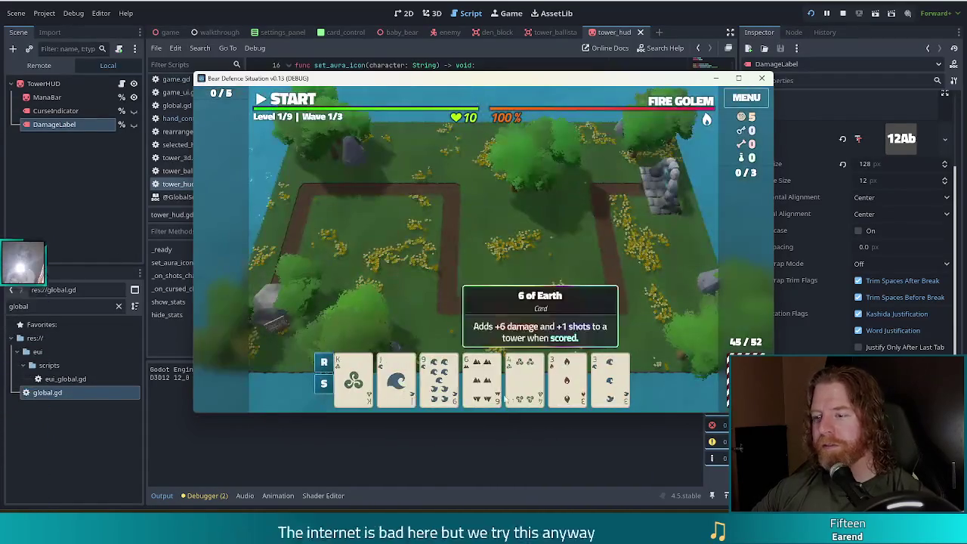
# Play a pair of 3s to place a Ballista inside the path loop, then stop the game.
pyautogui.click(476, 384)
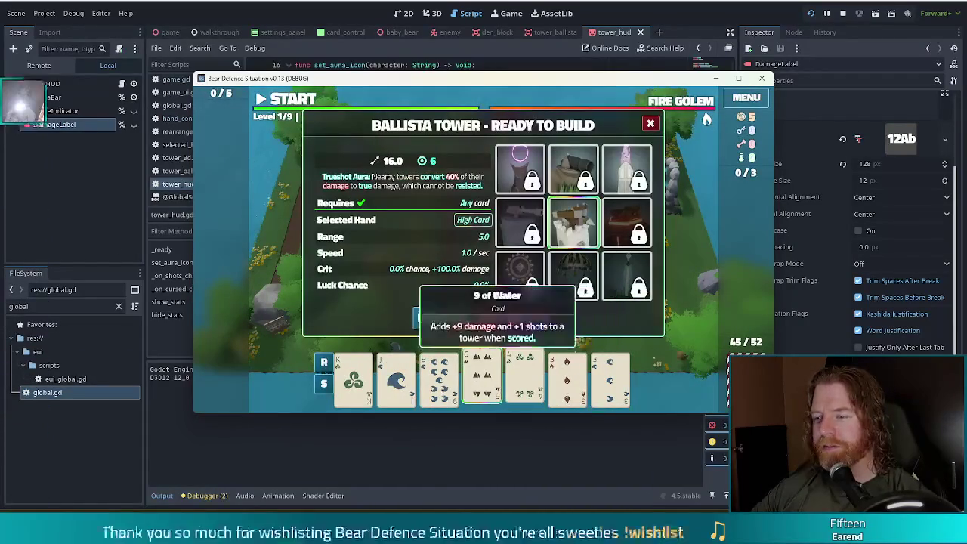
pyautogui.click(511, 318)
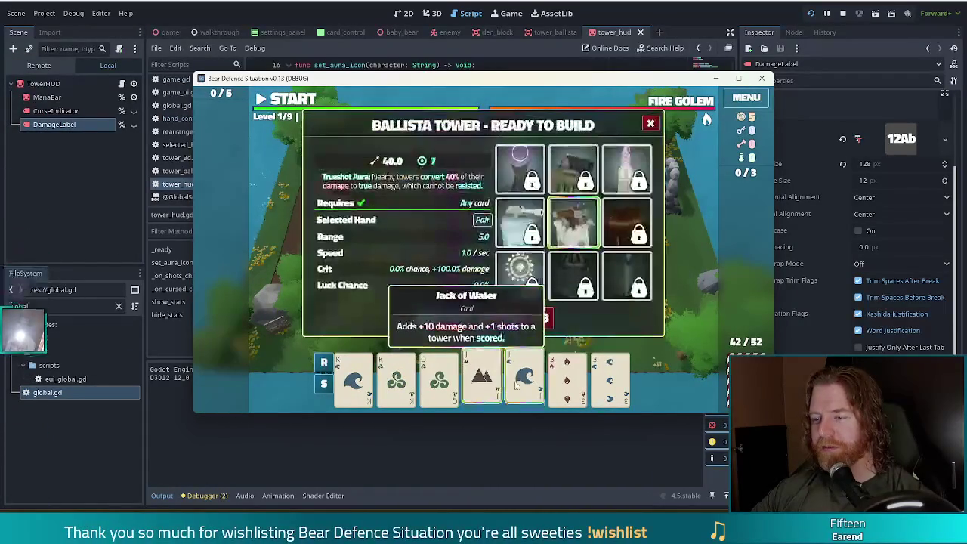
pyautogui.click(567, 378)
pyautogui.click(610, 378)
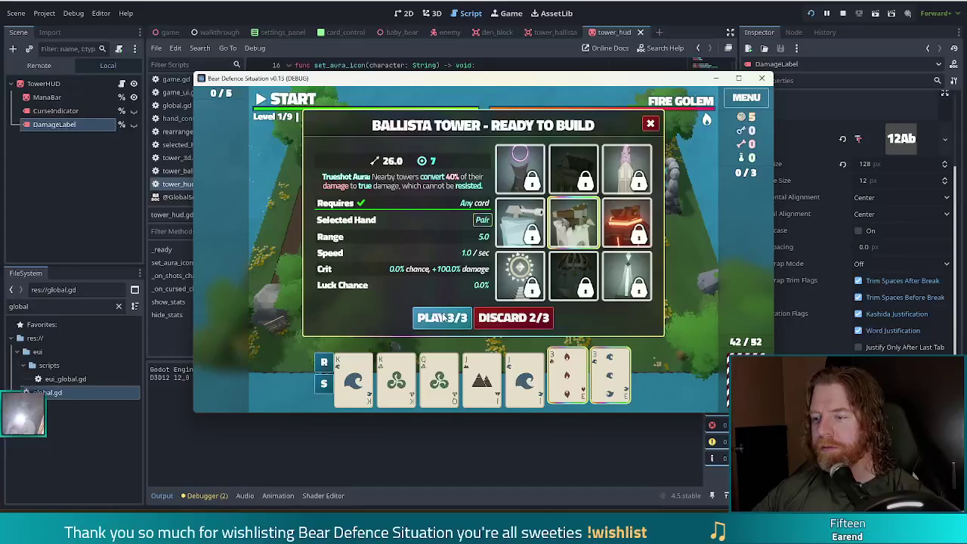
pyautogui.click(525, 378)
pyautogui.click(442, 318)
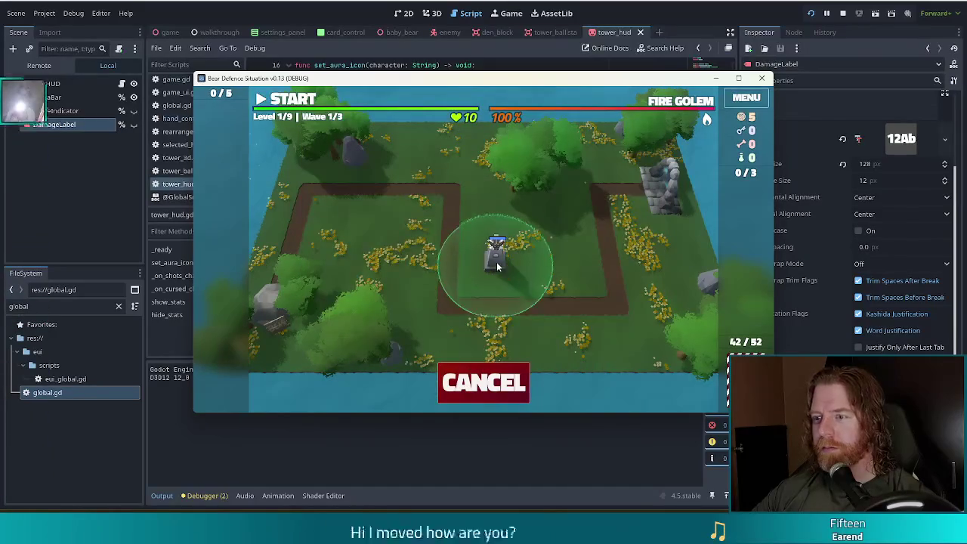
pyautogui.click(498, 253)
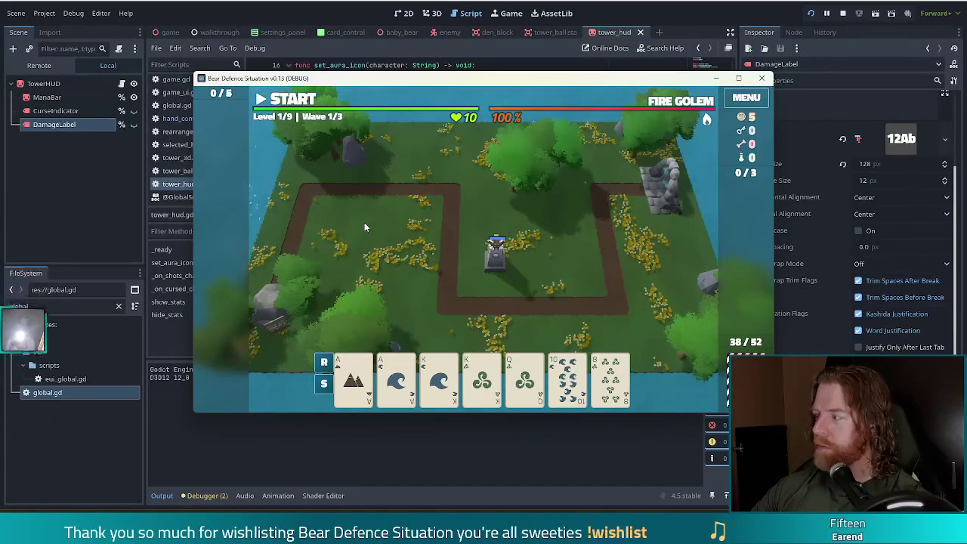
pyautogui.click(843, 13)
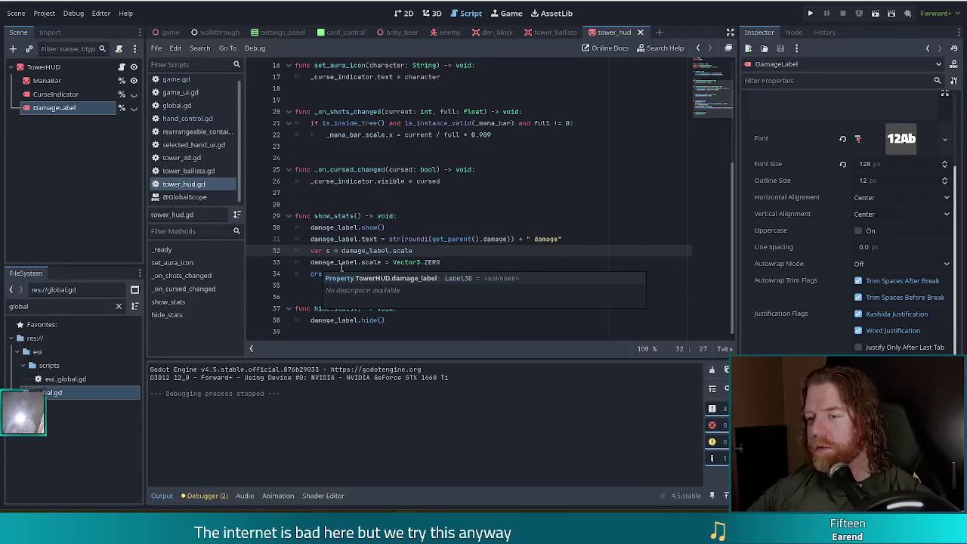
# Replace Vector3.ZERO on line 33 with s * 0.5.
pyautogui.click(587, 250)
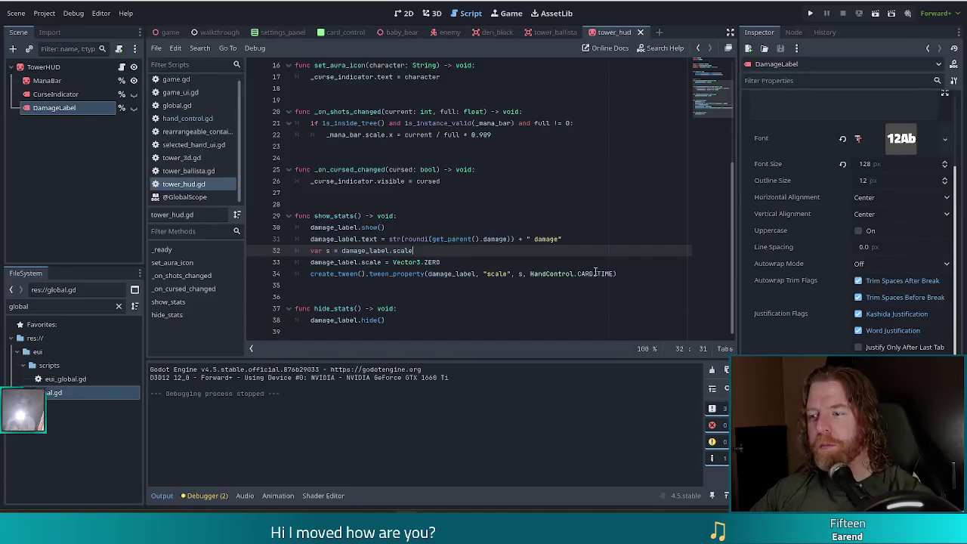
pyautogui.click(455, 263)
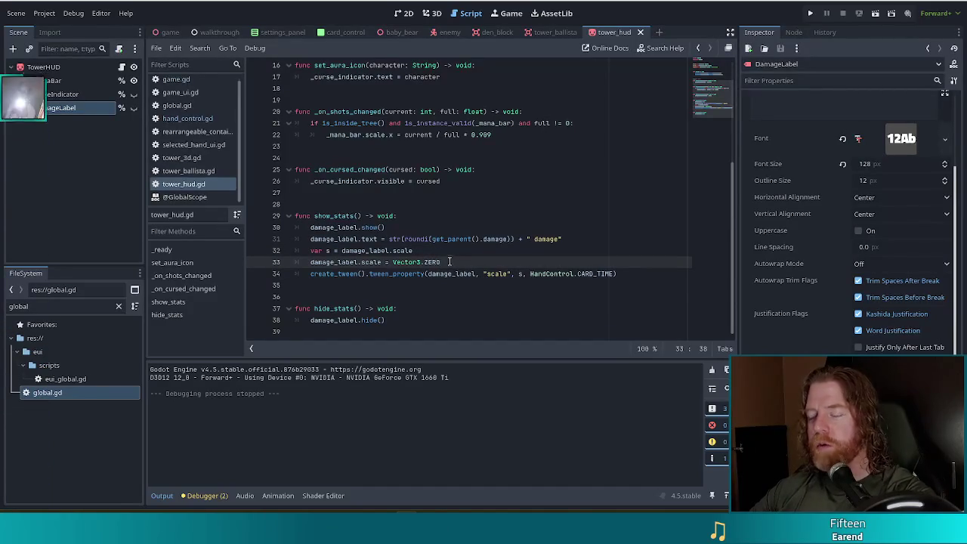
pyautogui.doubleClick(434, 262)
pyautogui.moveTo(390, 262); pyautogui.dragTo(393, 263)
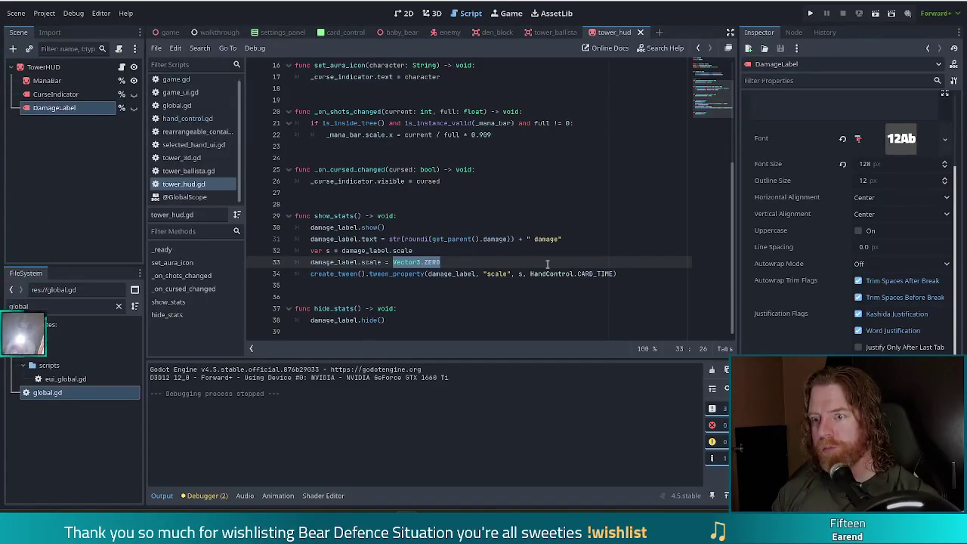
pyautogui.write('s*')
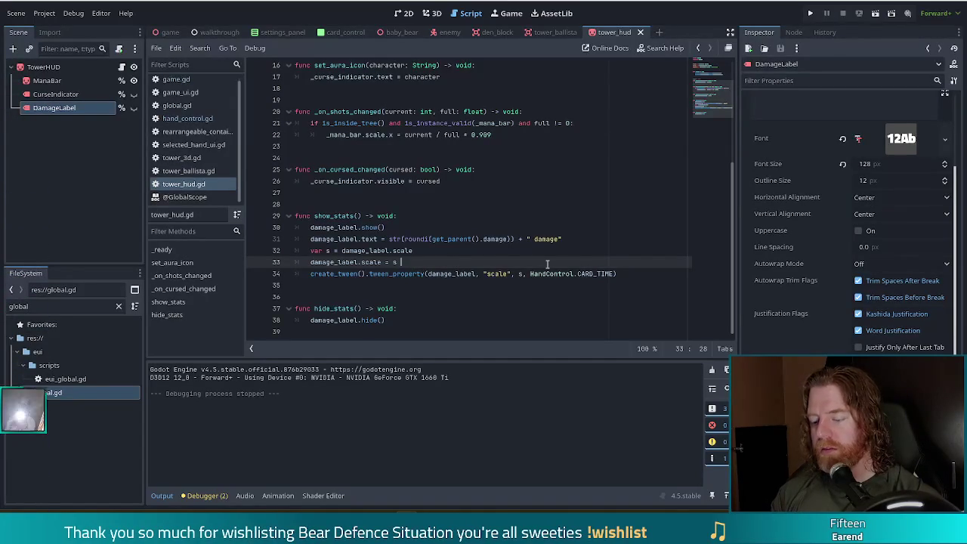
pyautogui.write(' 0.5')
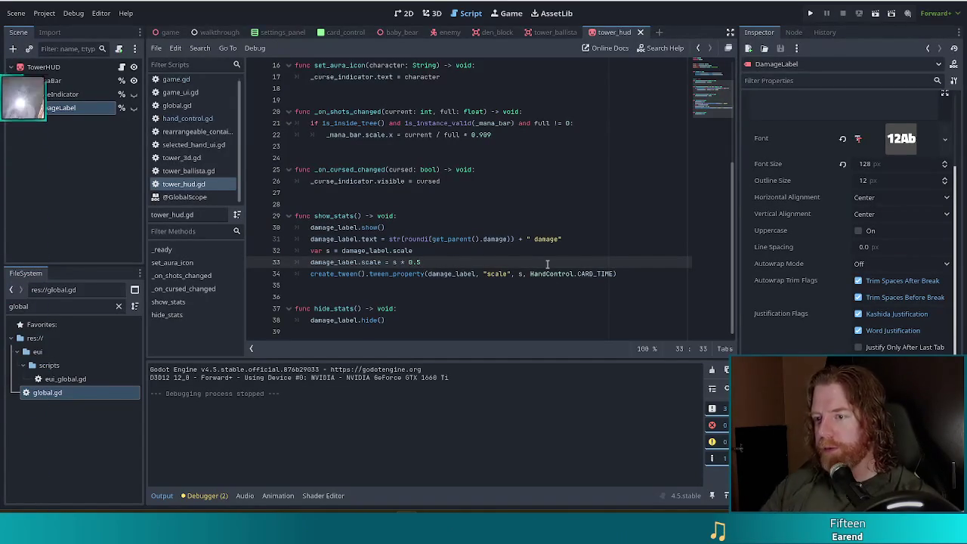
# Change the tween duration to HandControl.CARD_TIME * 0.5 and save the script.
pyautogui.click(614, 274)
pyautogui.write('*')
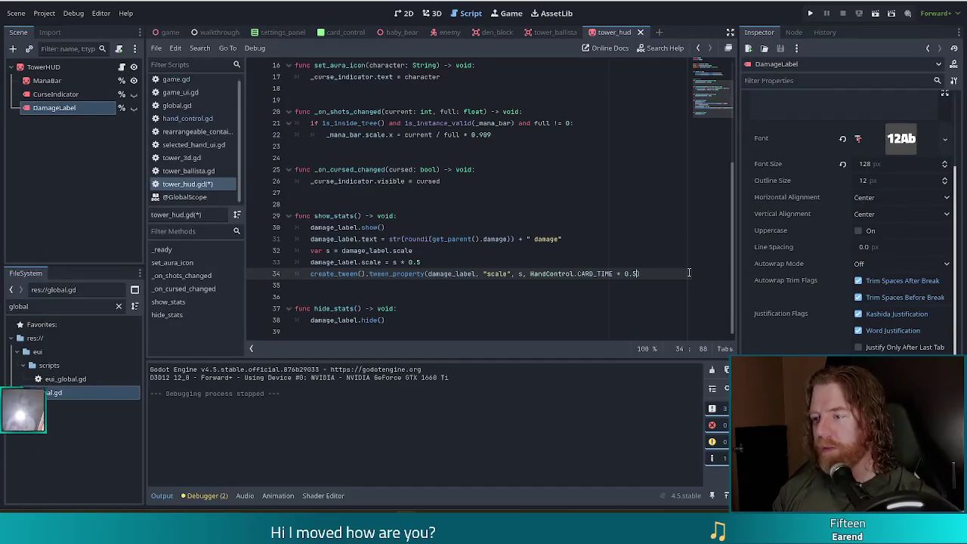
pyautogui.write(')')
pyautogui.click(473, 238)
pyautogui.hotkey('ctrl', 's')
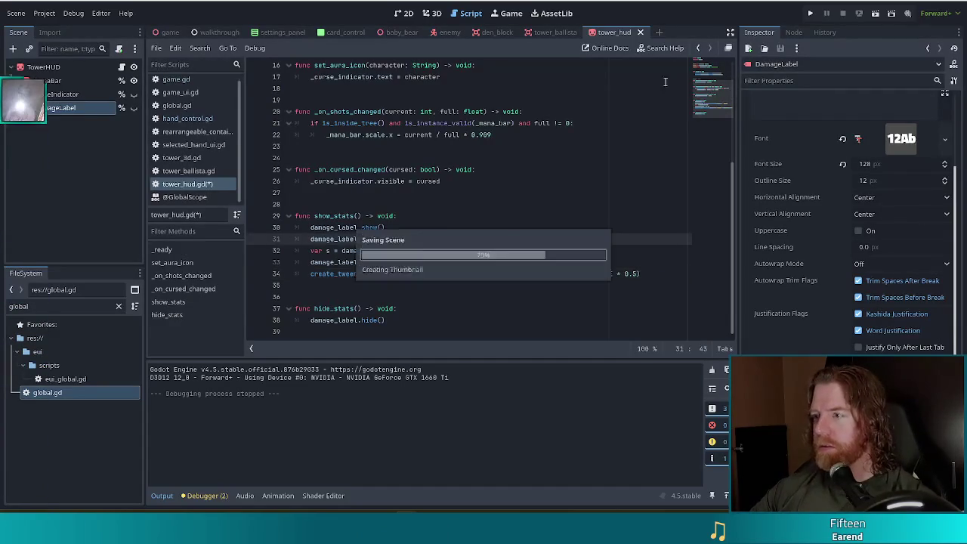
# Start a new game, play a Two Pair of Aces and Jacks to place a ballista showing '72 damage', then stop.
pyautogui.click(811, 13)
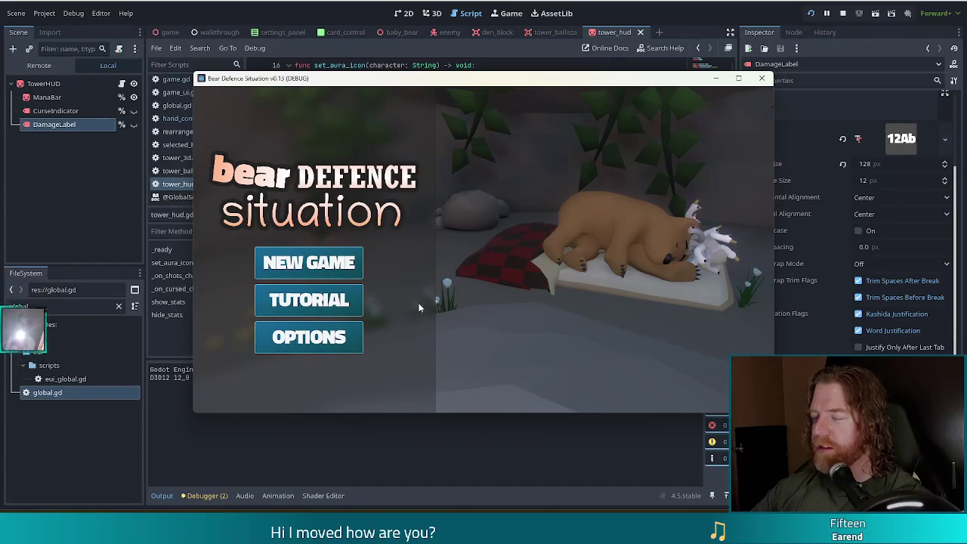
pyautogui.click(309, 263)
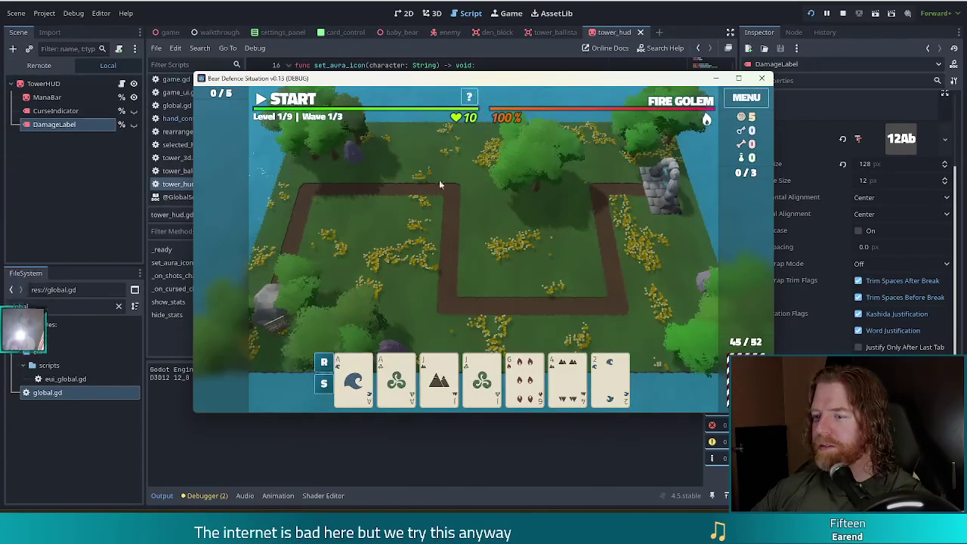
pyautogui.click(354, 378)
pyautogui.click(396, 378)
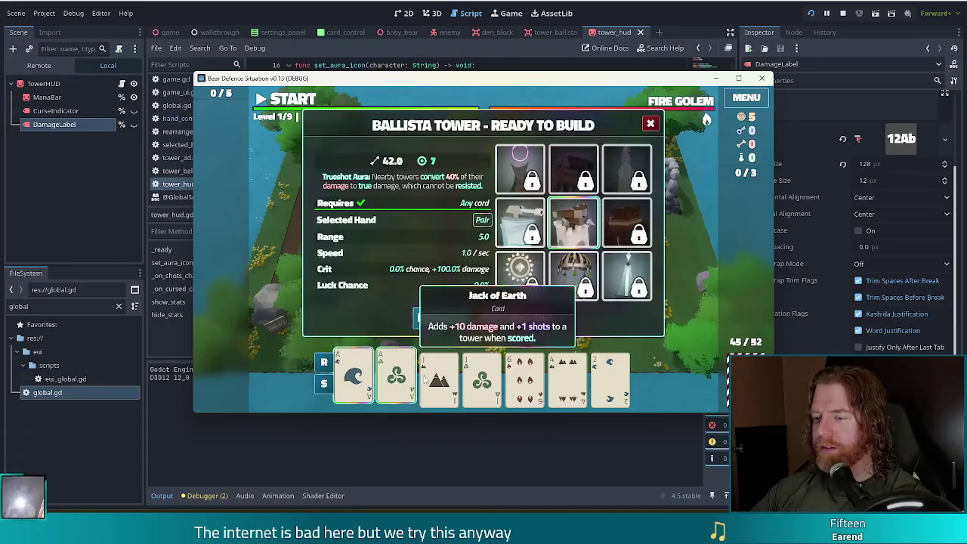
pyautogui.click(482, 365)
pyautogui.click(439, 371)
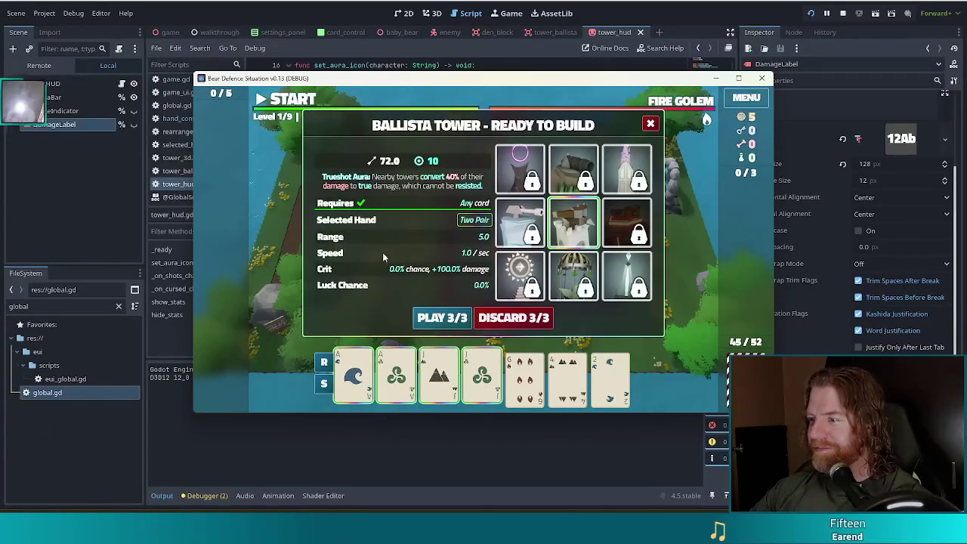
pyautogui.click(456, 322)
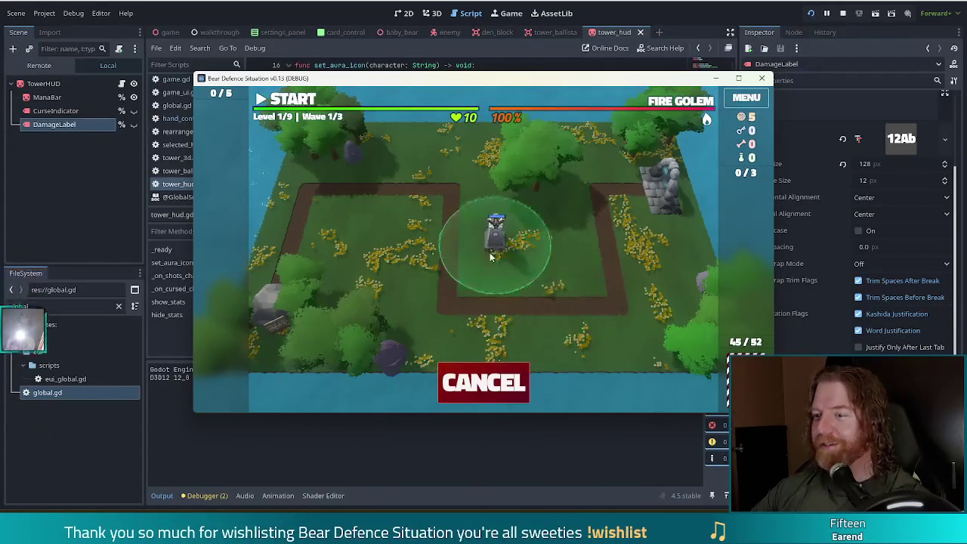
pyautogui.click(493, 275)
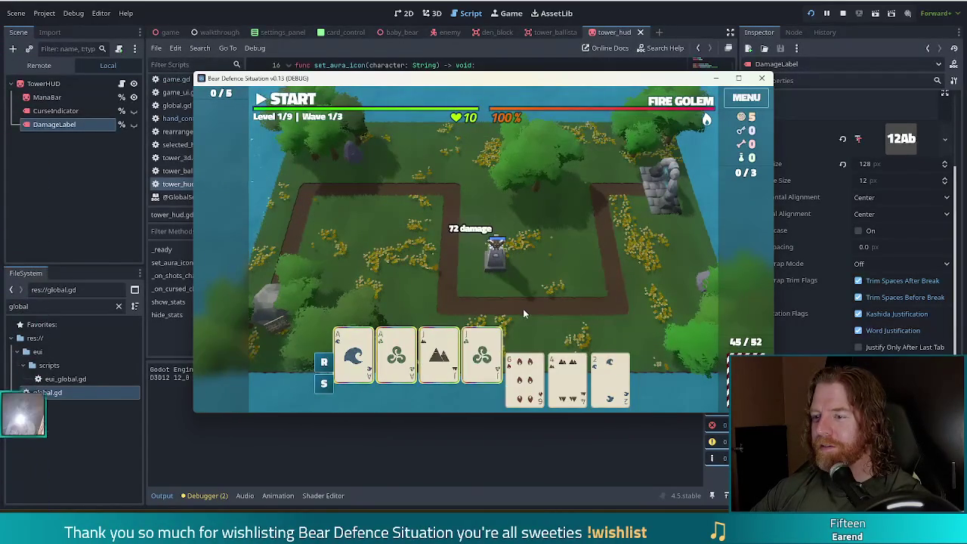
pyautogui.click(762, 77)
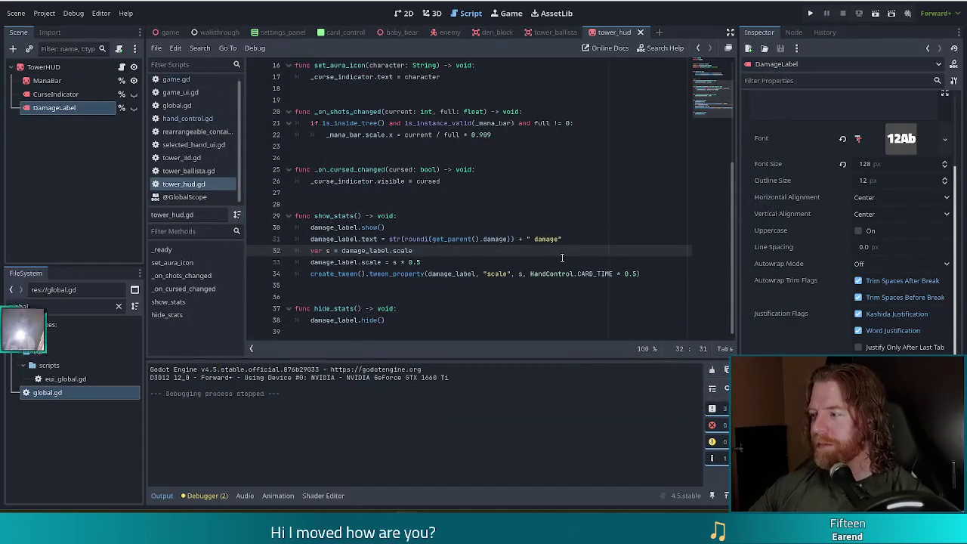
# Store the tween_property call on line 34 in 'var t :='.
pyautogui.click(651, 274)
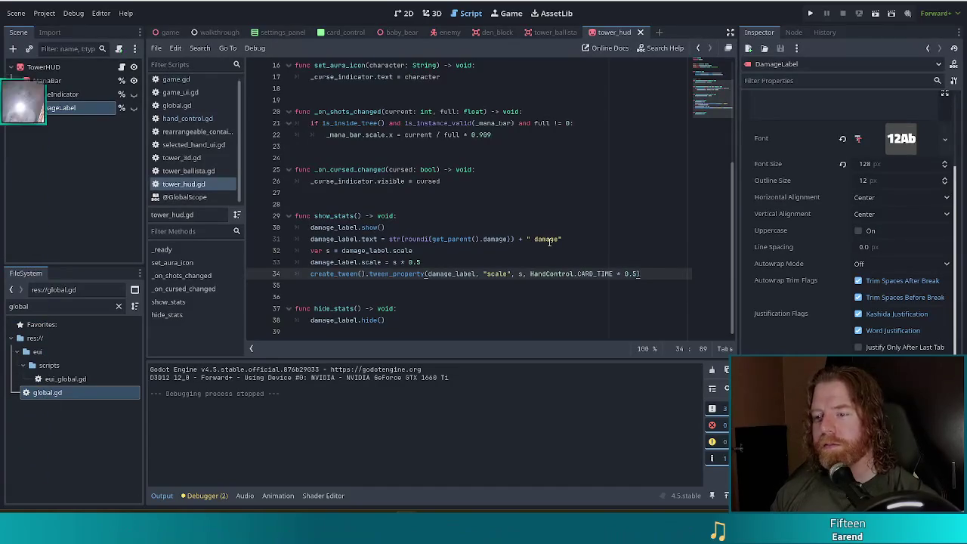
pyautogui.press('Home')
pyautogui.write('var t')
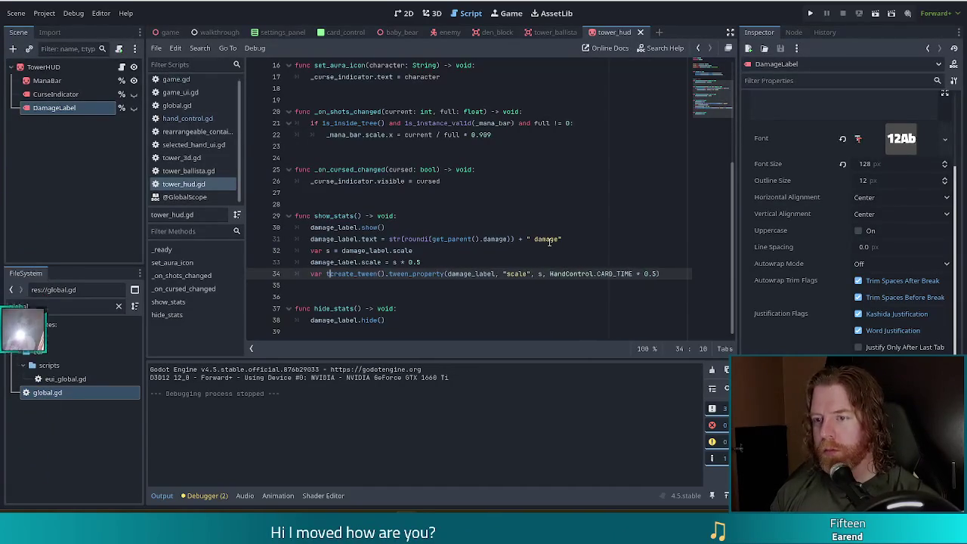
pyautogui.write(':=')
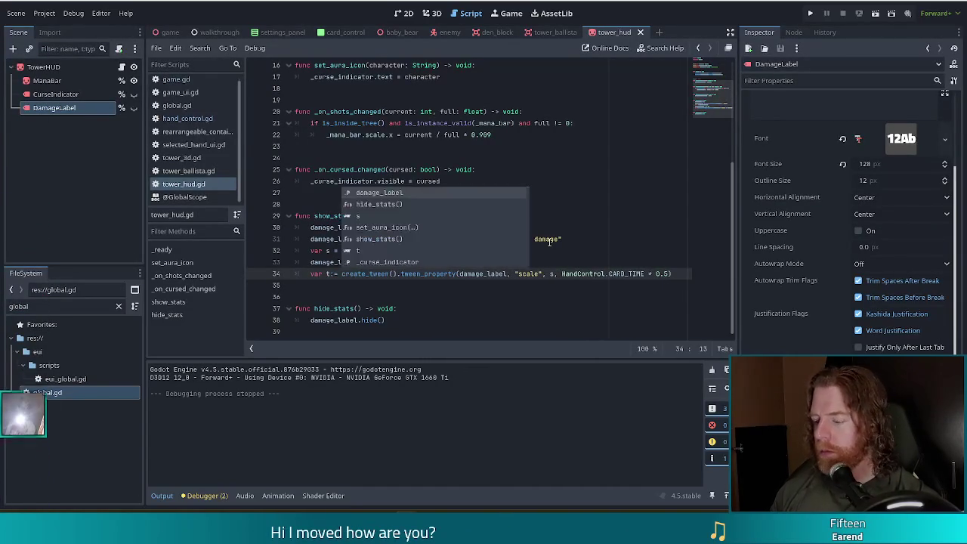
pyautogui.press('Escape')
pyautogui.press('End')
# Add t.set_ease(Tween.EASE_OUT) below the tween line.
pyautogui.press('Return')
pyautogui.write('t')
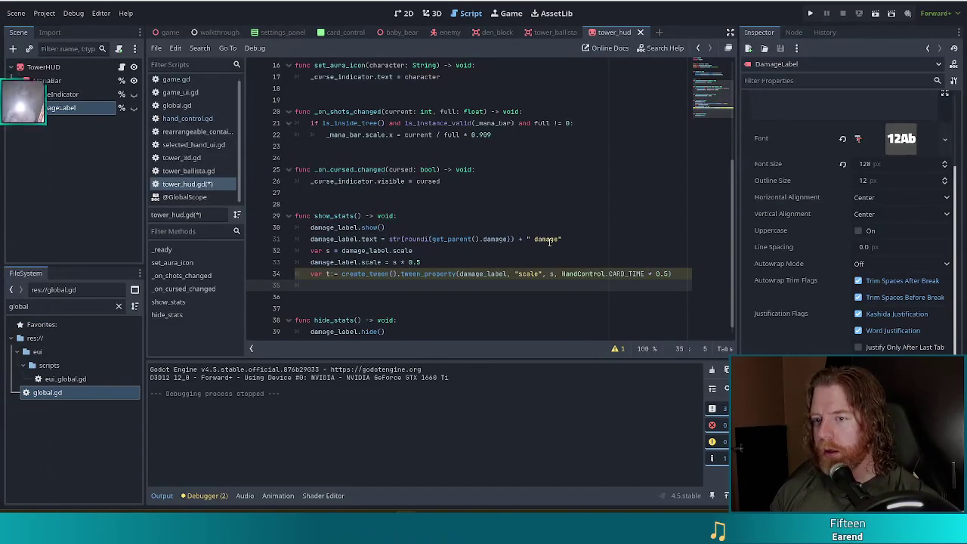
pyautogui.write('.set')
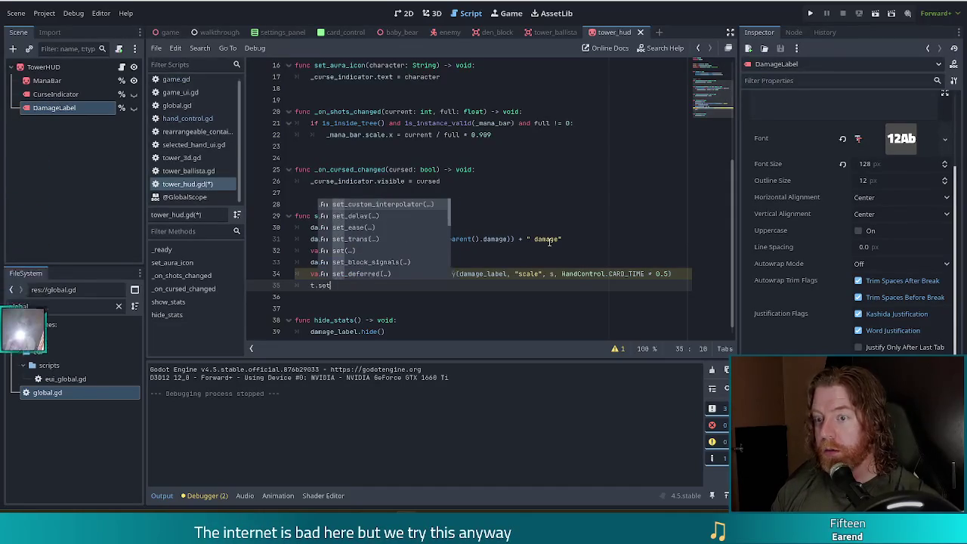
pyautogui.press('Down')
pyautogui.press('Down')
pyautogui.press('Return')
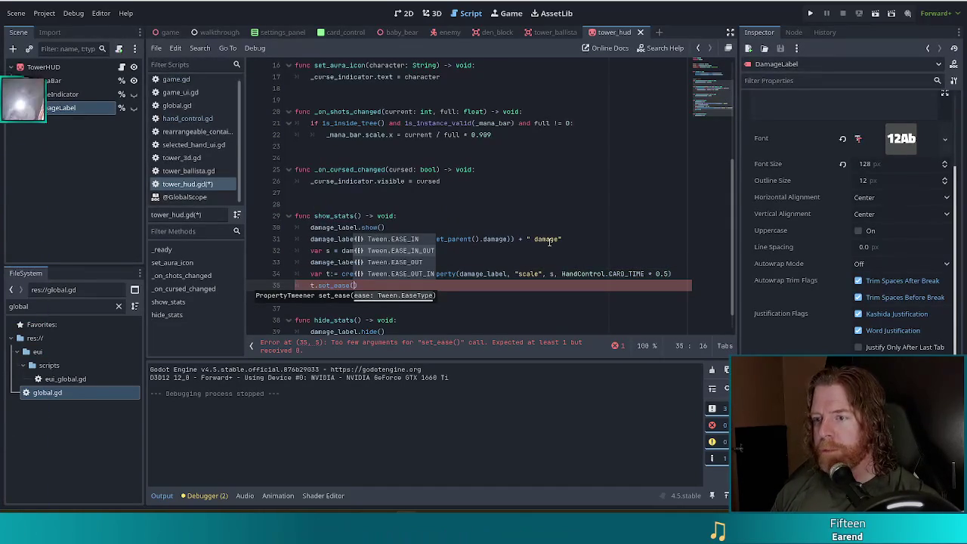
pyautogui.press('Down')
pyautogui.press('Down')
pyautogui.press('Return')
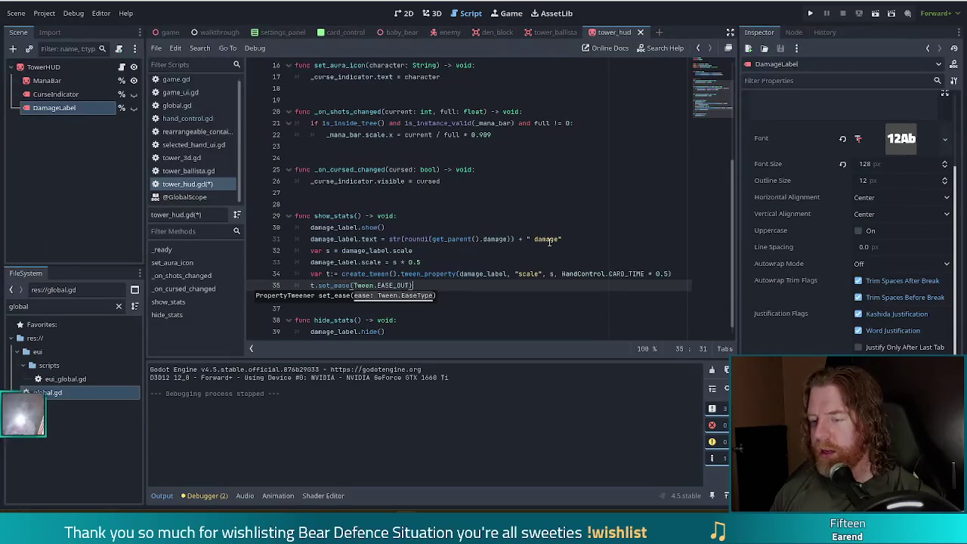
# Add t.set_trans(Tween.TRANS_BOUNCE) and run the project.
pyautogui.press('Return')
pyautogui.write('set')
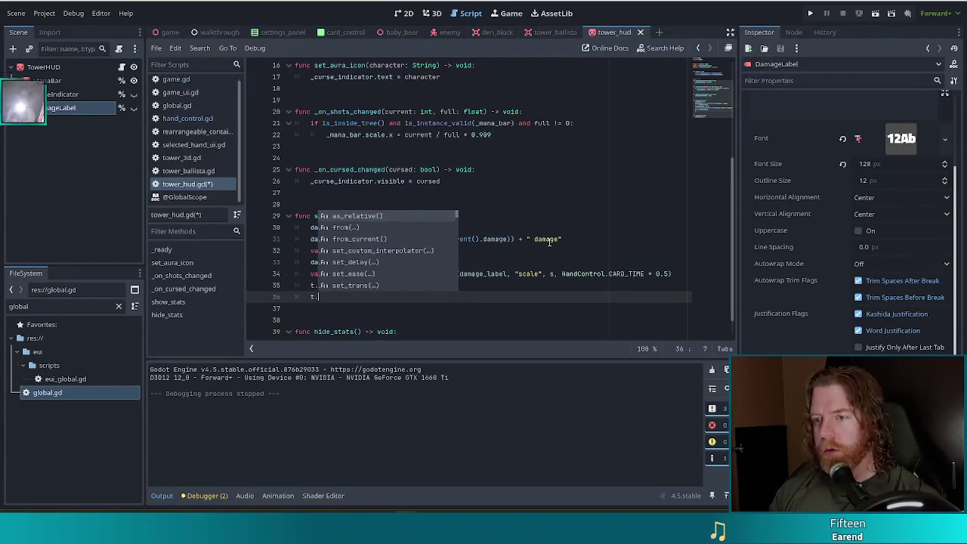
pyautogui.press('Down')
pyautogui.press('Down')
pyautogui.press('Down')
pyautogui.press('Return')
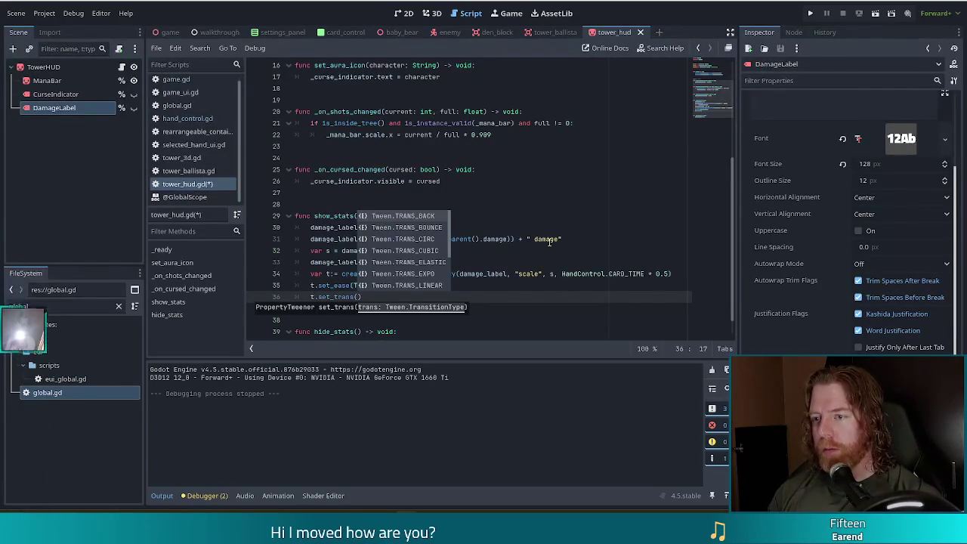
pyautogui.press('Down')
pyautogui.press('Return')
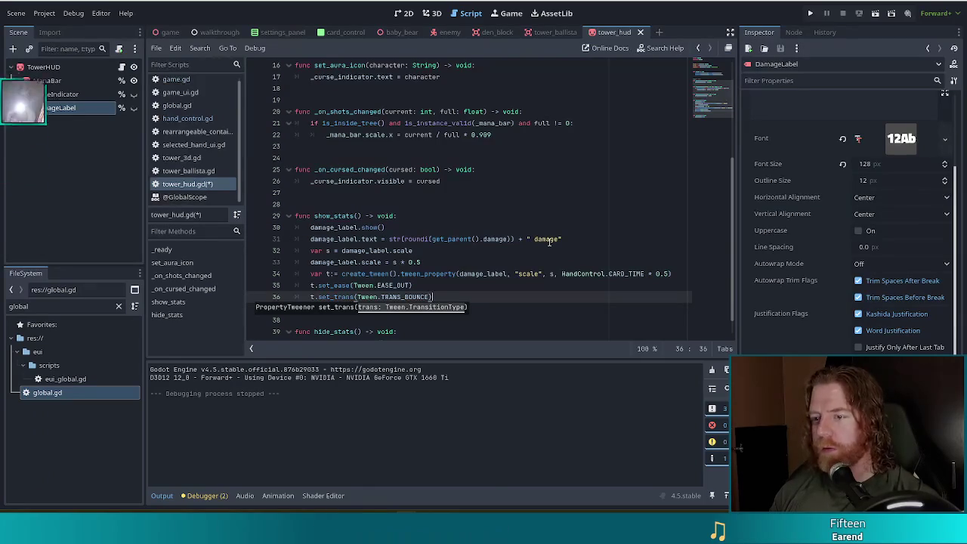
pyautogui.press('End')
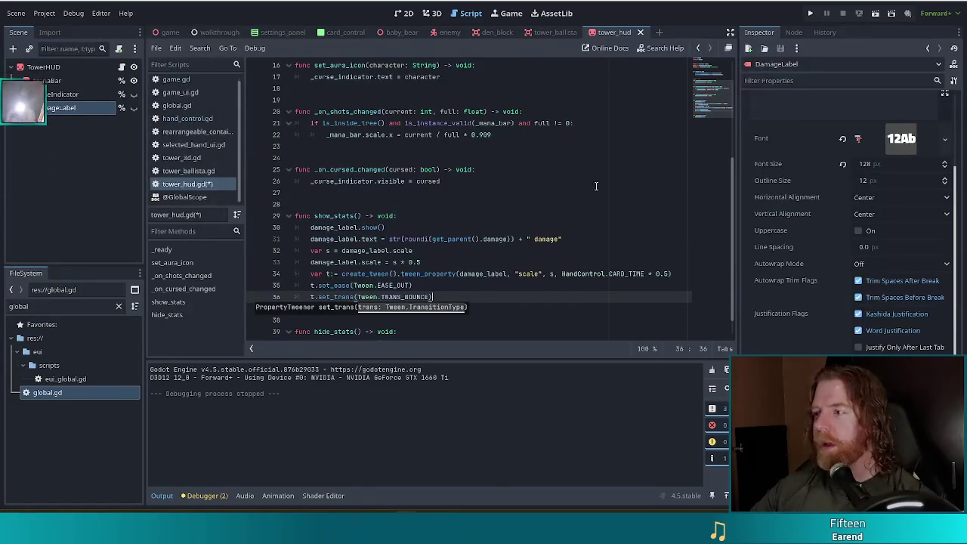
pyautogui.click(811, 15)
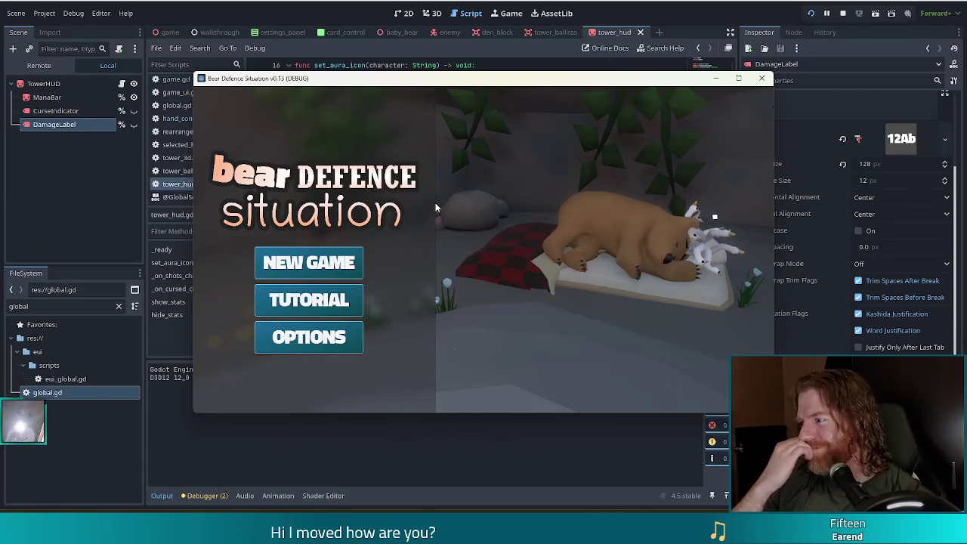
# Start a new game and discard several cards for fresh draws.
pyautogui.click(332, 263)
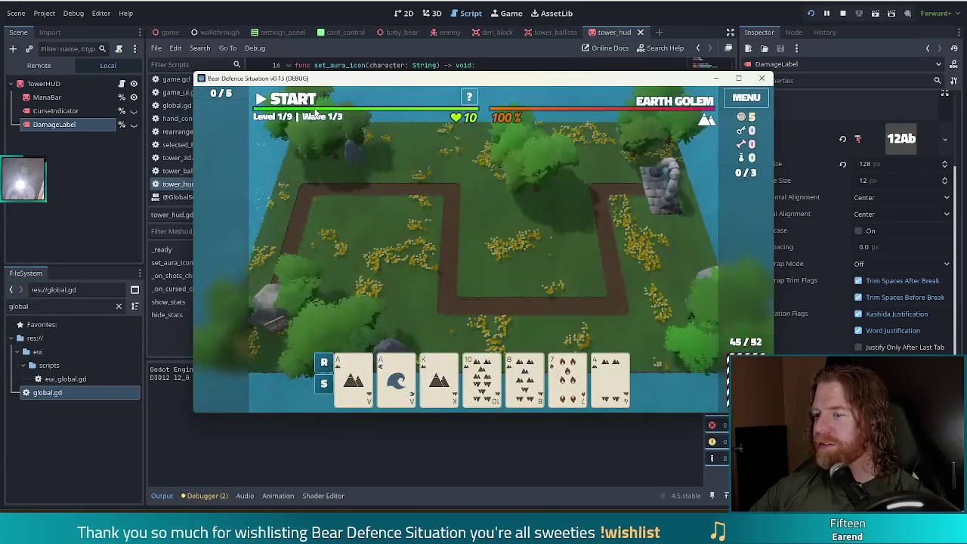
pyautogui.click(522, 384)
pyautogui.click(524, 321)
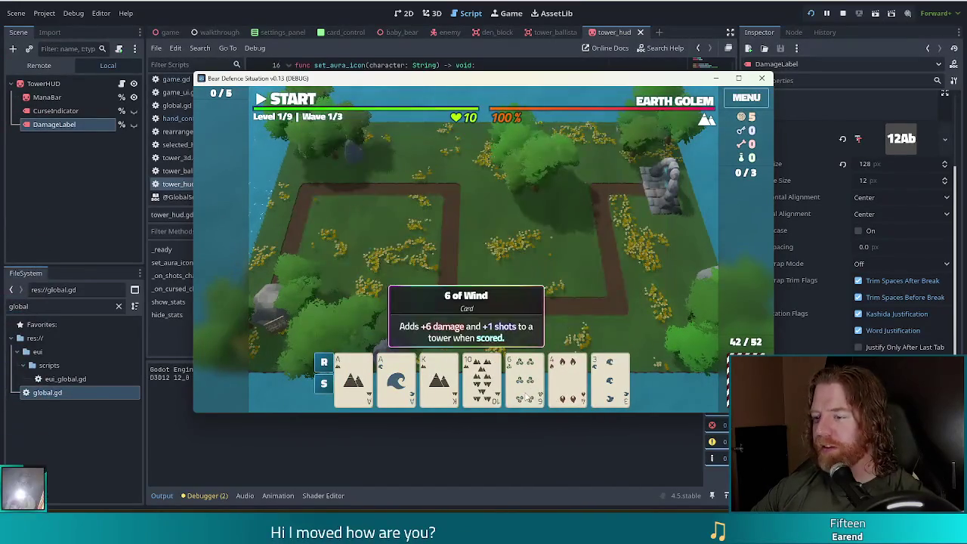
pyautogui.click(524, 378)
pyautogui.click(522, 320)
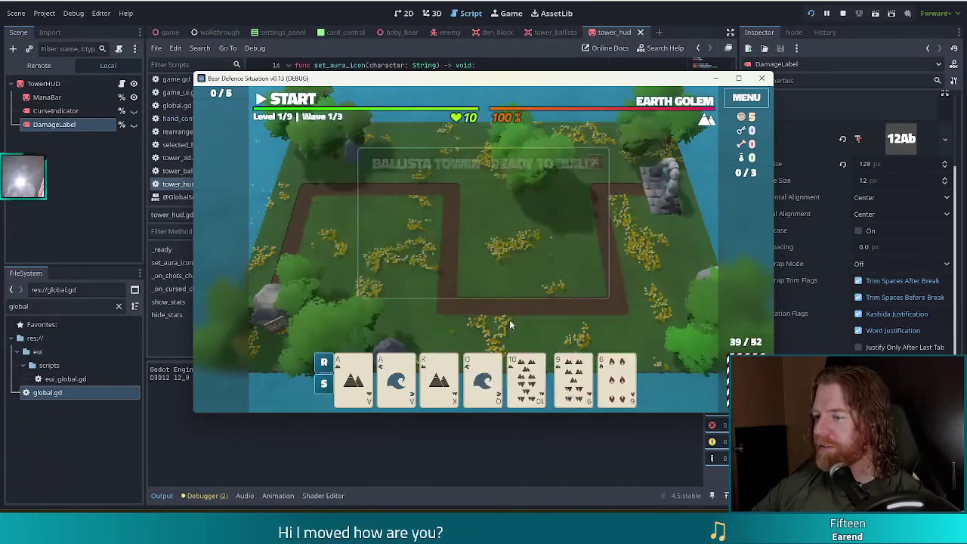
pyautogui.click(567, 378)
pyautogui.click(611, 378)
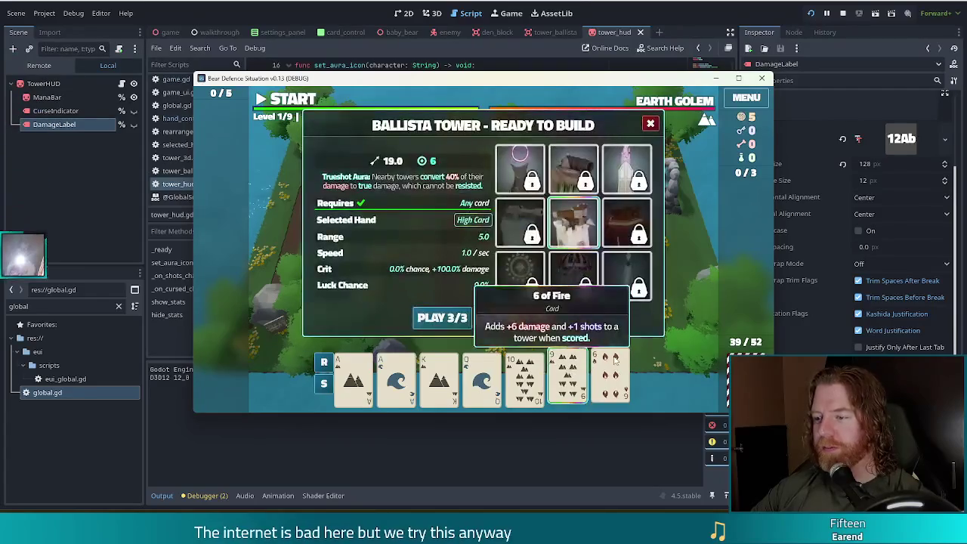
pyautogui.click(521, 322)
# Discard via the in-game 'discard' command, then build the first ballista at the board's centre.
pyautogui.click(568, 378)
pyautogui.moveTo(617, 300)
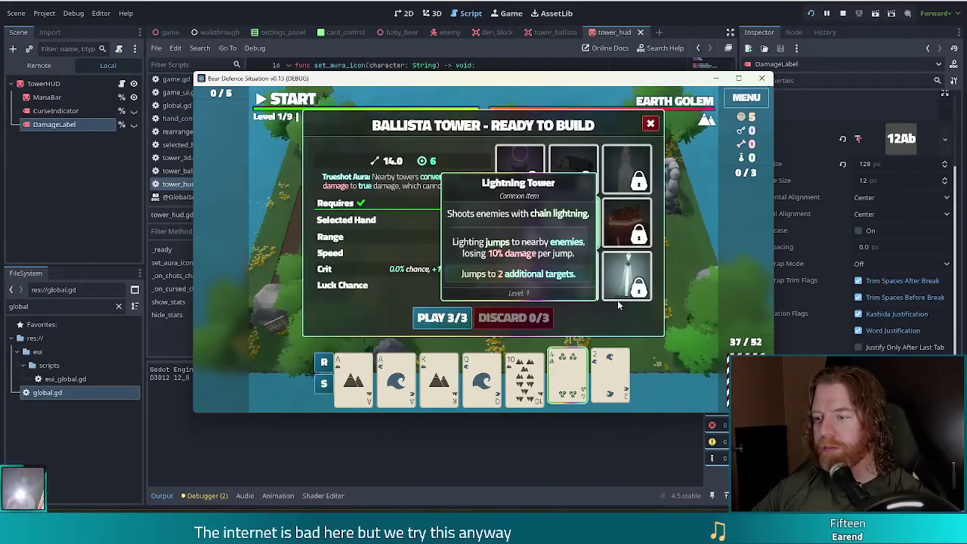
pyautogui.press('`')
pyautogui.write('discard')
pyautogui.press('Return')
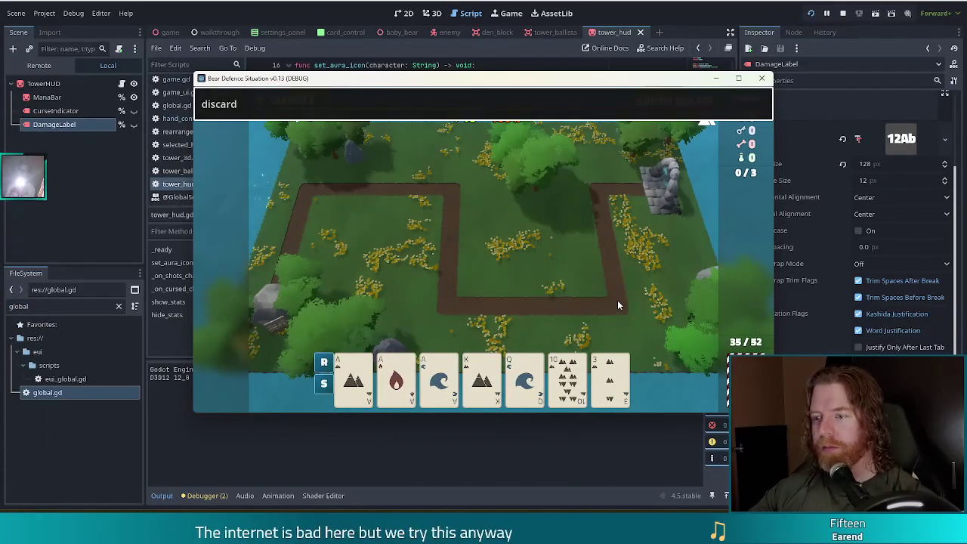
pyautogui.press('`')
pyautogui.click(326, 361)
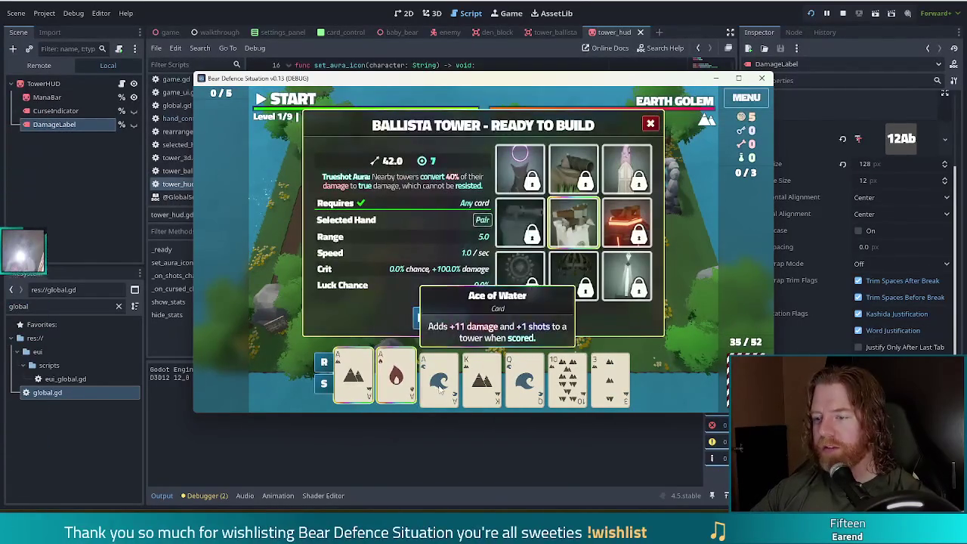
pyautogui.click(443, 317)
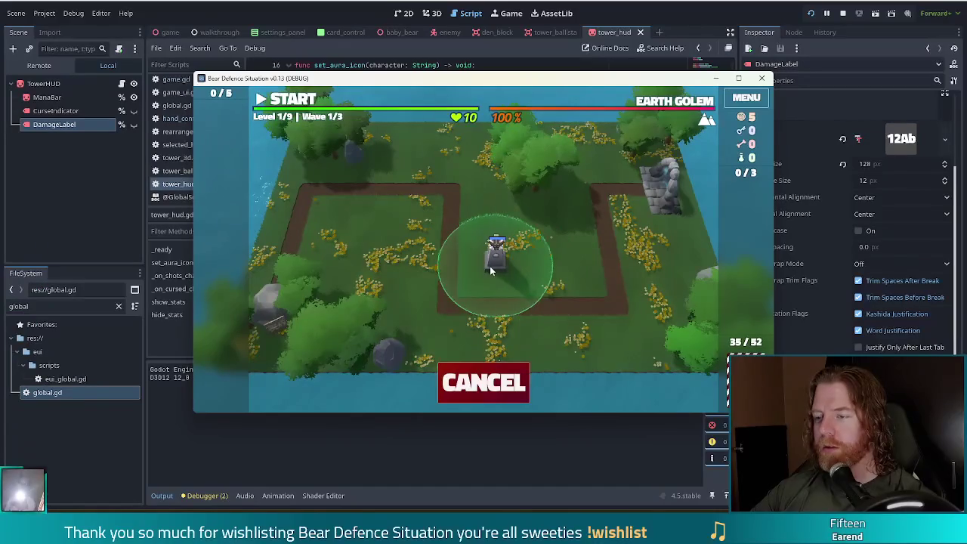
pyautogui.click(491, 266)
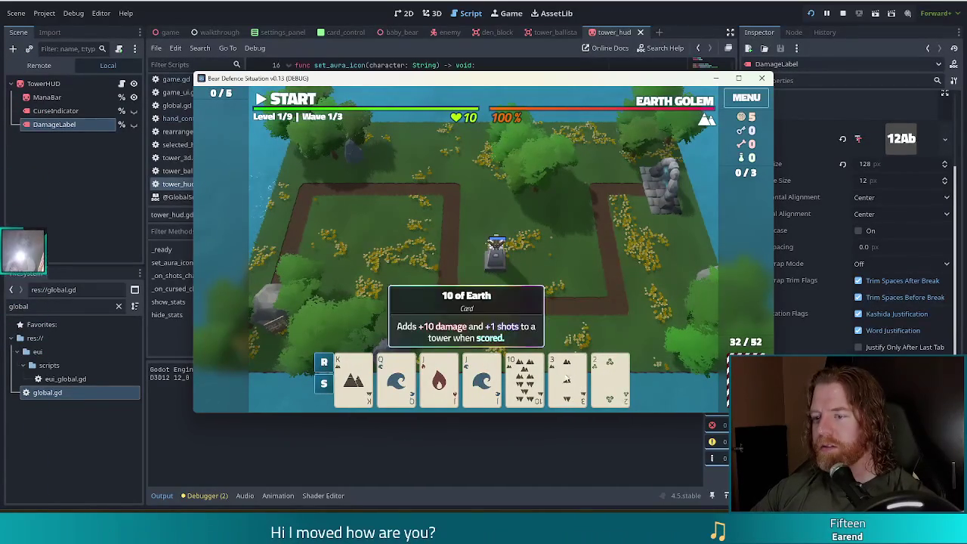
# Play the pair of Jacks and place a second ballista beside the first.
pyautogui.click(567, 378)
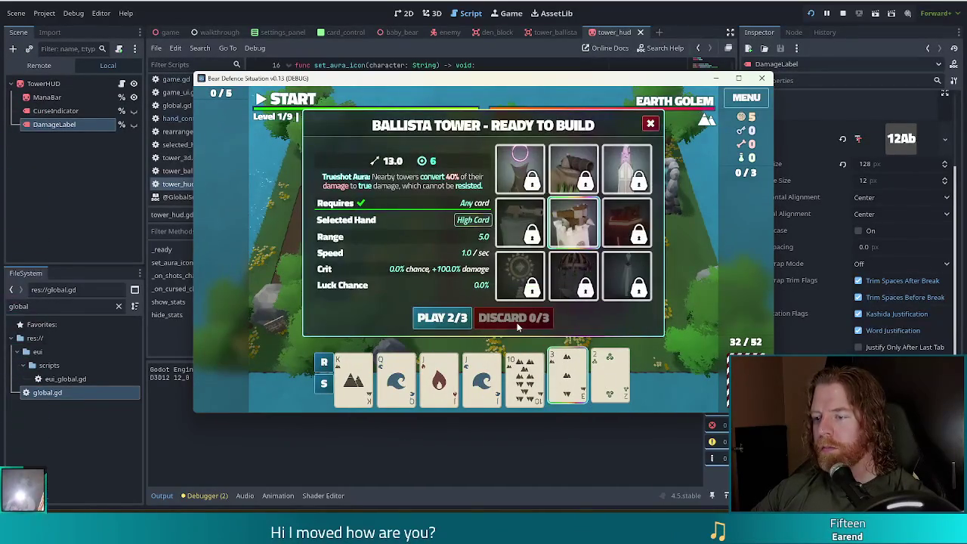
pyautogui.click(567, 378)
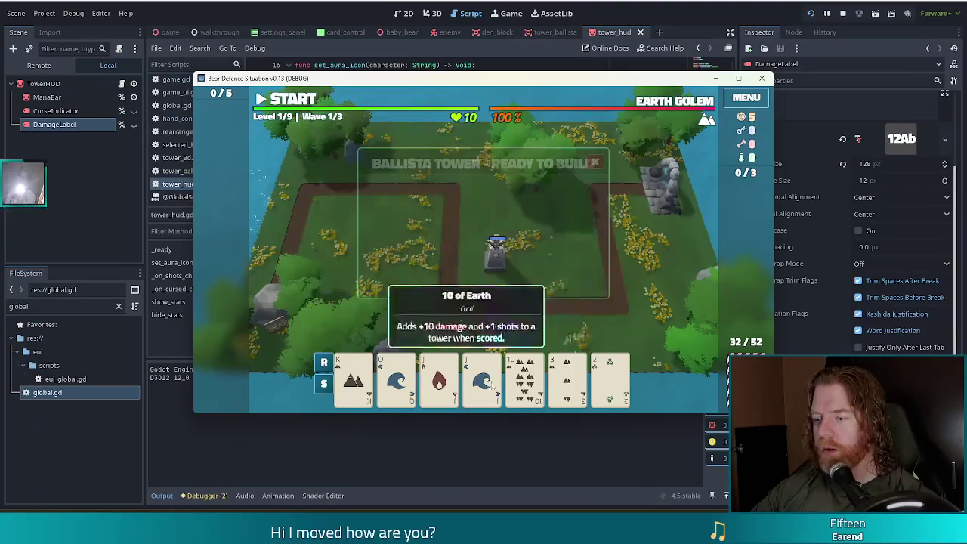
pyautogui.click(440, 382)
pyautogui.click(481, 382)
pyautogui.click(443, 317)
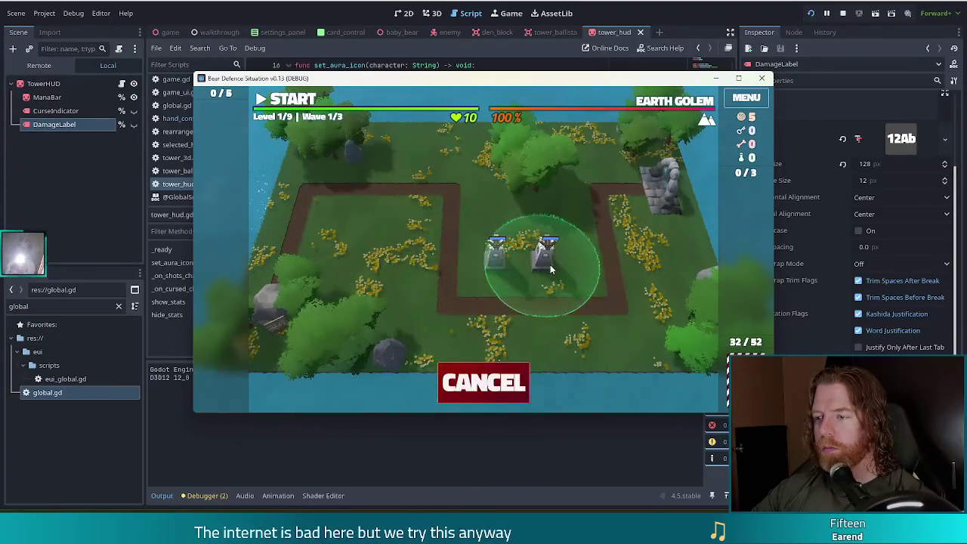
pyautogui.click(549, 278)
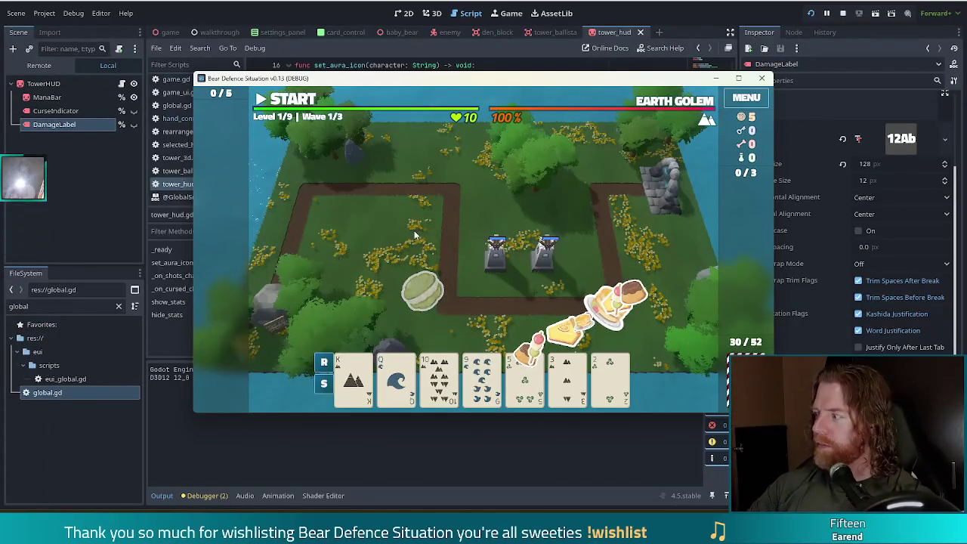
# Play the King as a high card and place a third ballista.
pyautogui.moveTo(439, 374)
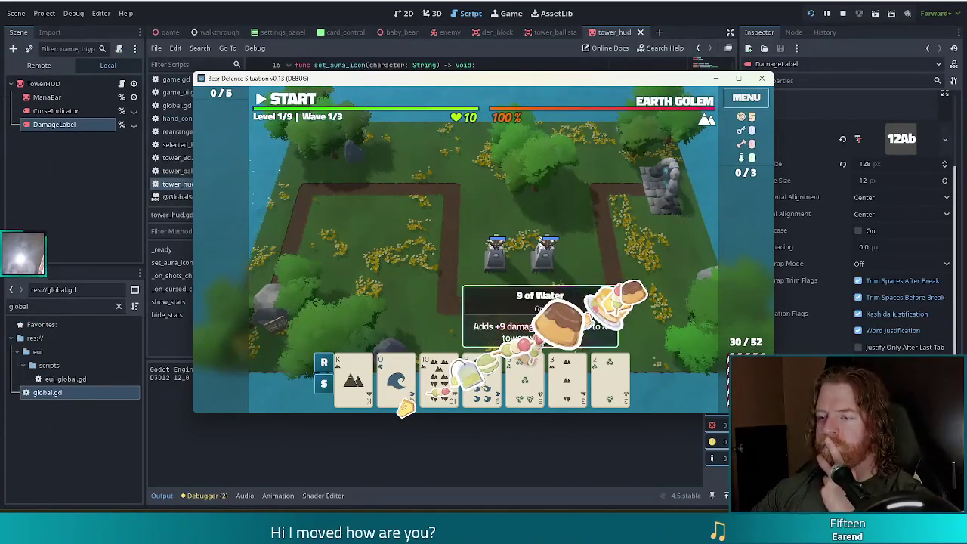
pyautogui.click(546, 382)
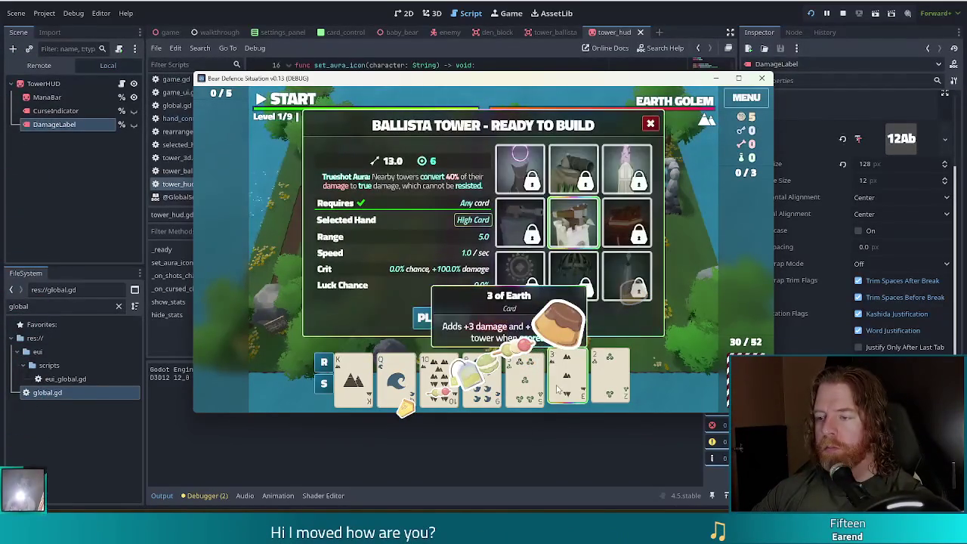
pyautogui.click(484, 378)
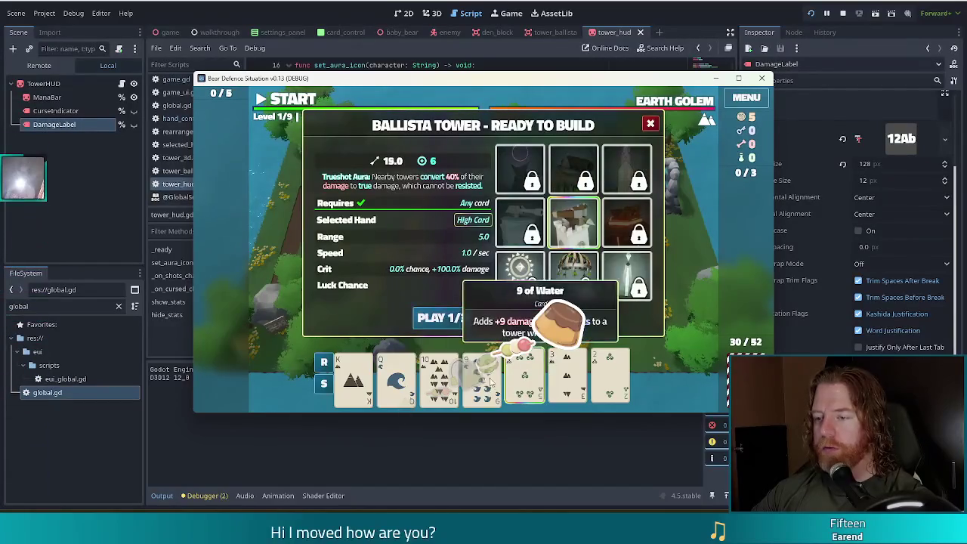
pyautogui.click(484, 378)
pyautogui.click(351, 382)
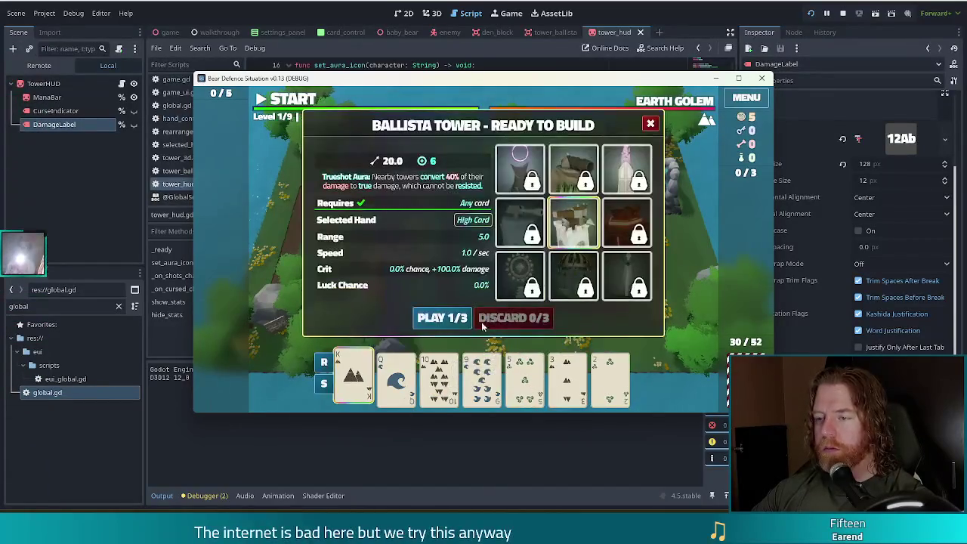
pyautogui.click(442, 317)
pyautogui.click(542, 293)
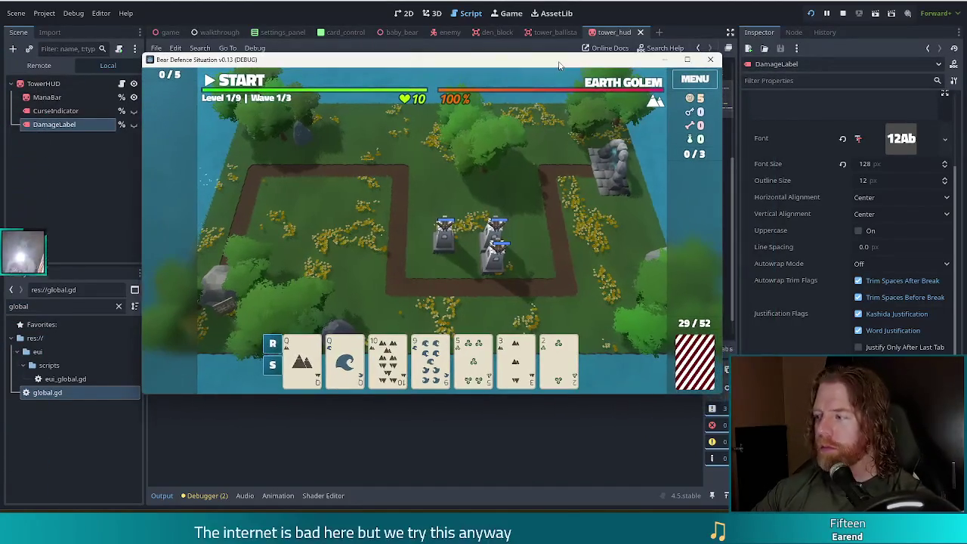
# Nudge the game window aside and stop the running project.
pyautogui.moveTo(586, 62); pyautogui.dragTo(596, 69)
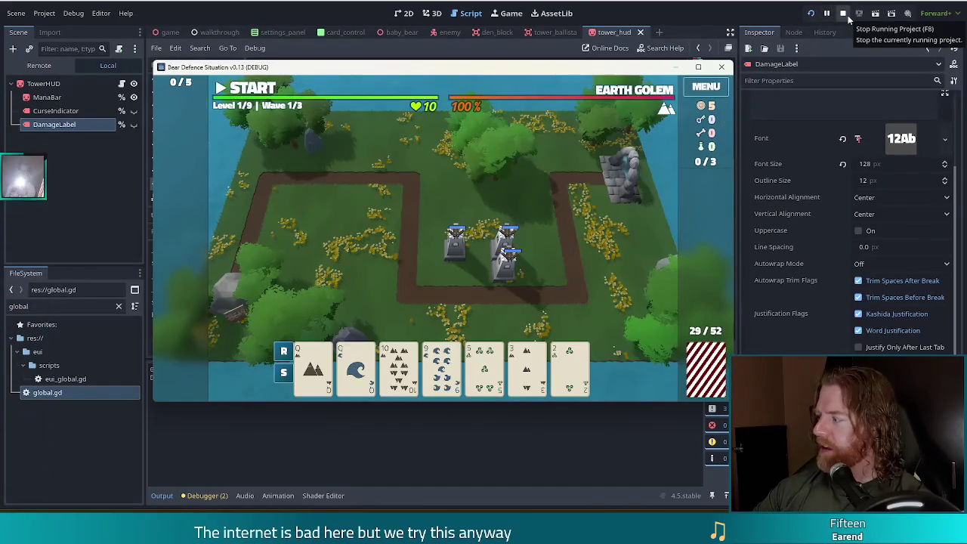
pyautogui.click(845, 15)
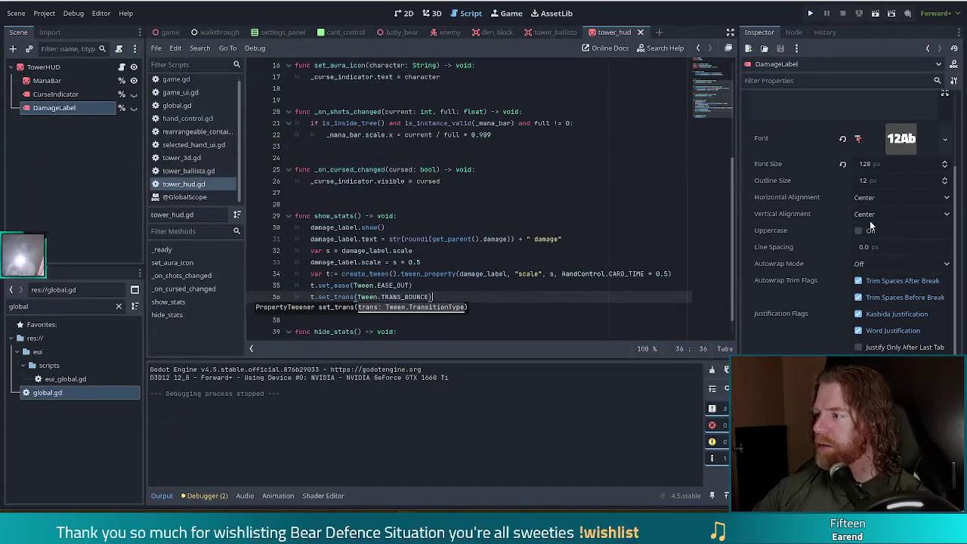
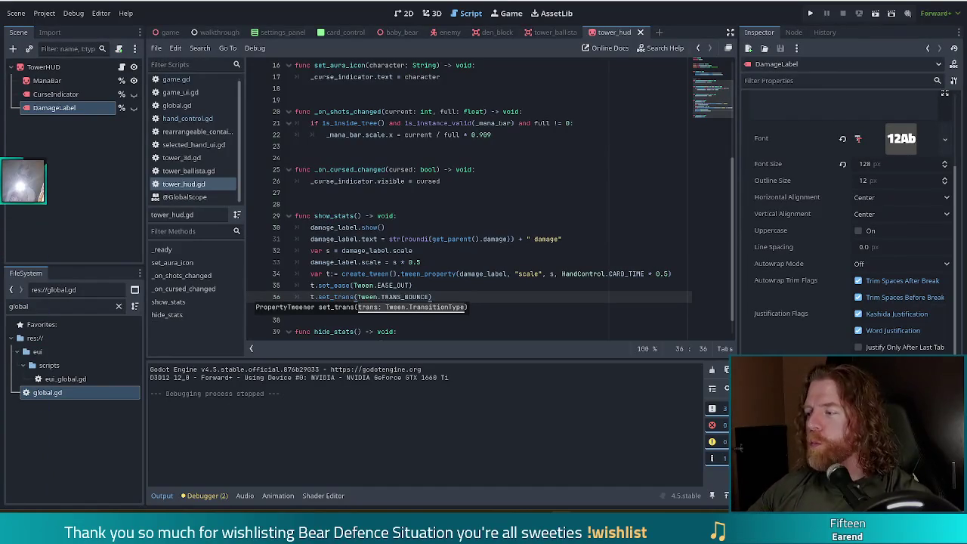
# Dismiss the hint on line 33 of tower_hud.gd and show the TowerHUD scene in 3D.
pyautogui.click(538, 260)
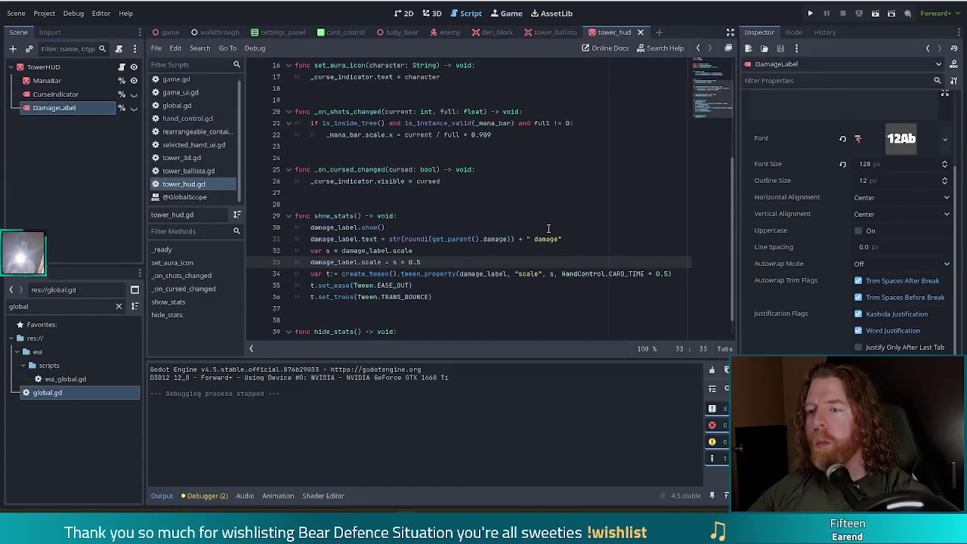
pyautogui.click(432, 13)
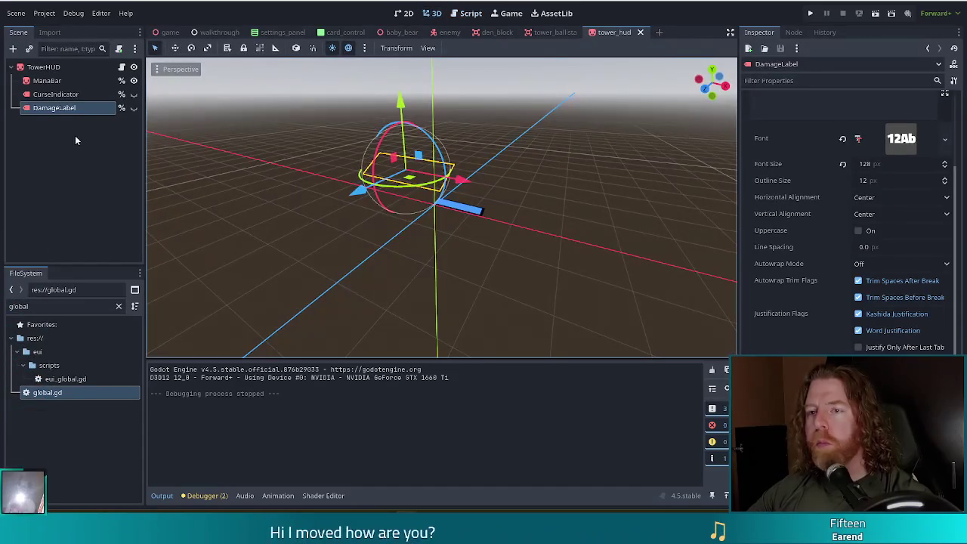
# Make the DamageLabel visible in the viewport.
pyautogui.click(134, 107)
pyautogui.scroll(-3, 829, 266)
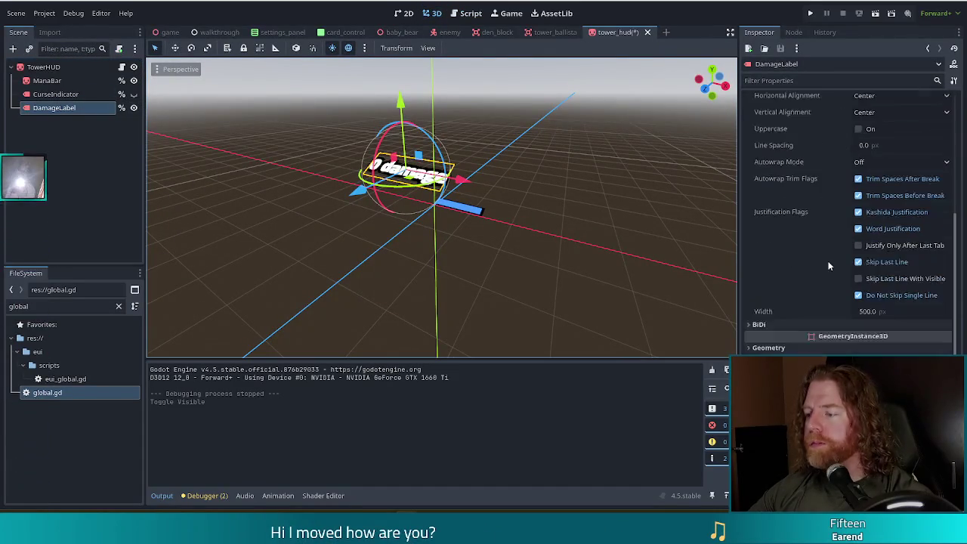
pyautogui.scroll(3, 819, 240)
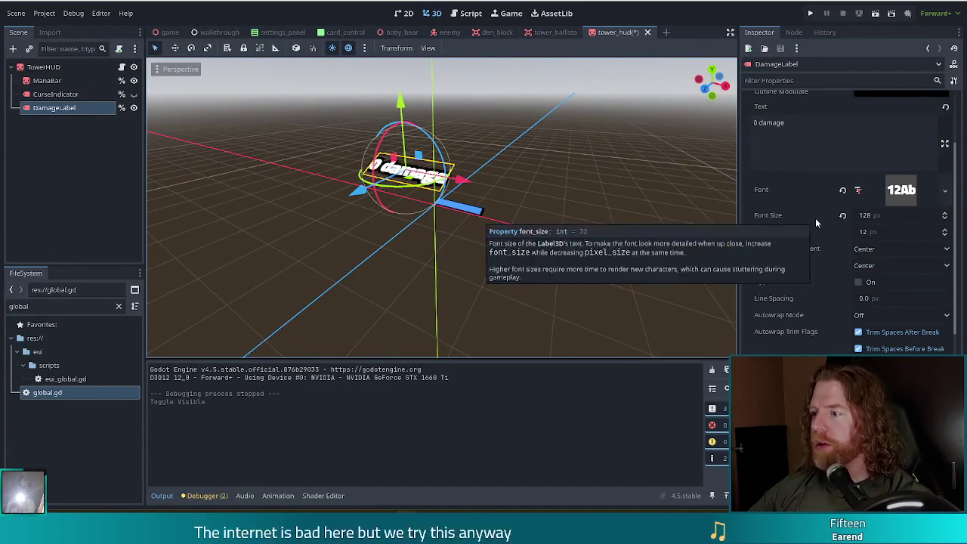
pyautogui.scroll(2, 815, 217)
# Set the label's text Outline Modulate colour to a dark green.
pyautogui.click(876, 194)
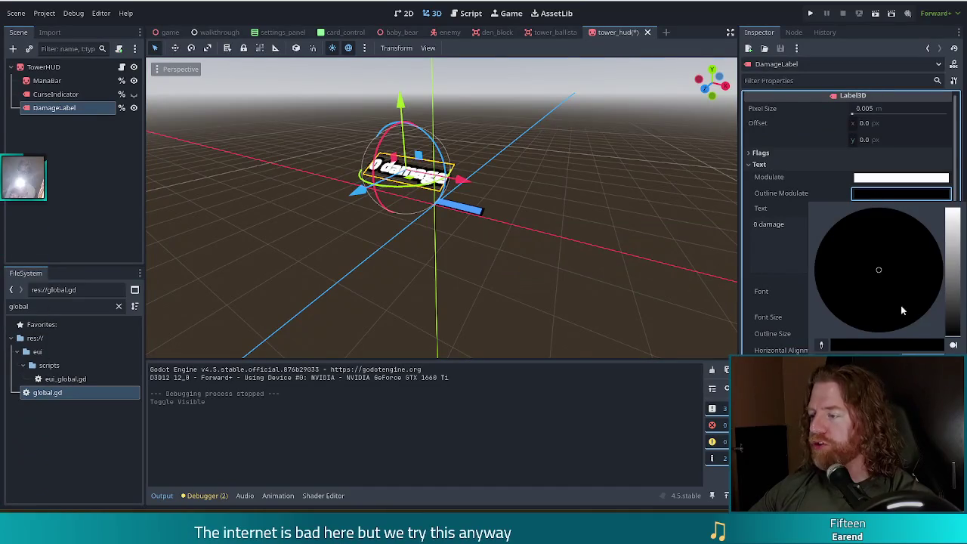
pyautogui.moveTo(955, 290); pyautogui.dragTo(957, 196)
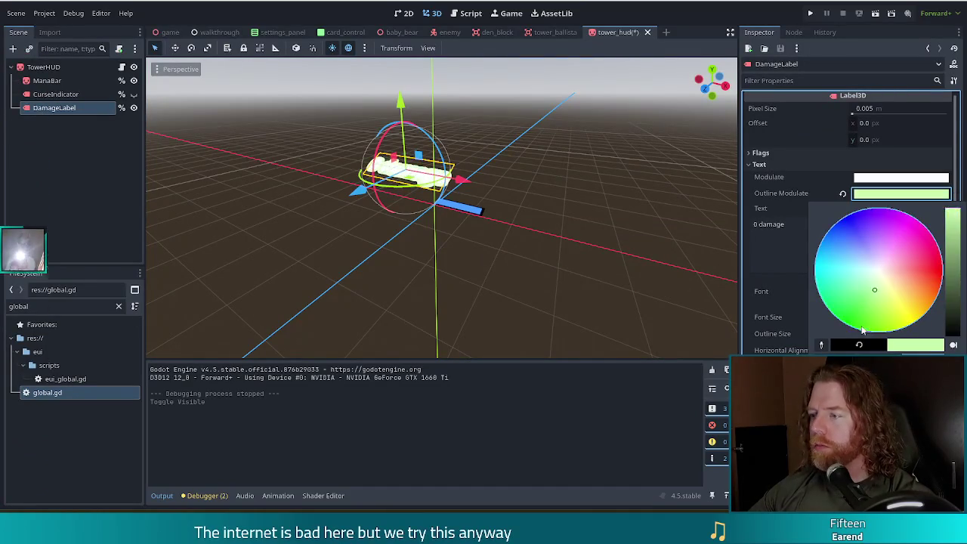
pyautogui.click(856, 331)
pyautogui.moveTo(956, 231)
pyautogui.mouseDown()
pyautogui.moveTo(962, 317)
pyautogui.moveTo(963, 293)
pyautogui.moveTo(963, 306)
pyautogui.mouseUp()
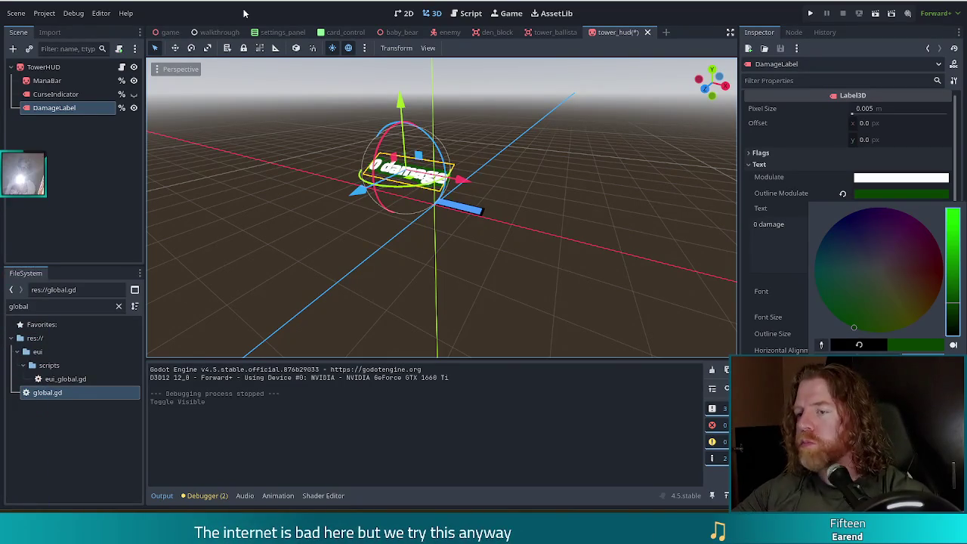
# Save the tower_hud scene, orbit to face the label, and begin editing its Text property.
pyautogui.click(249, 18)
pyautogui.hotkey('ctrl', 's')
pyautogui.moveTo(535, 155); pyautogui.dragTo(589, 186)
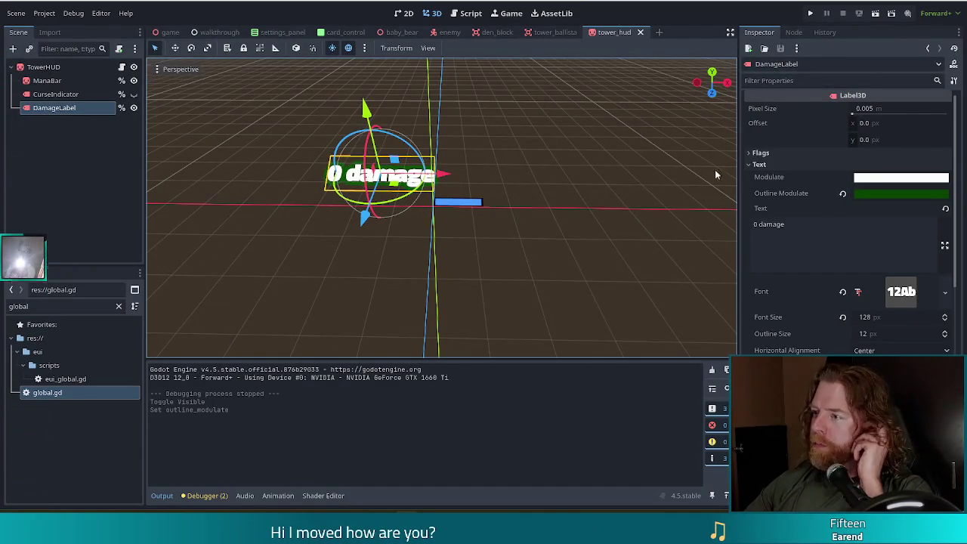
pyautogui.click(807, 235)
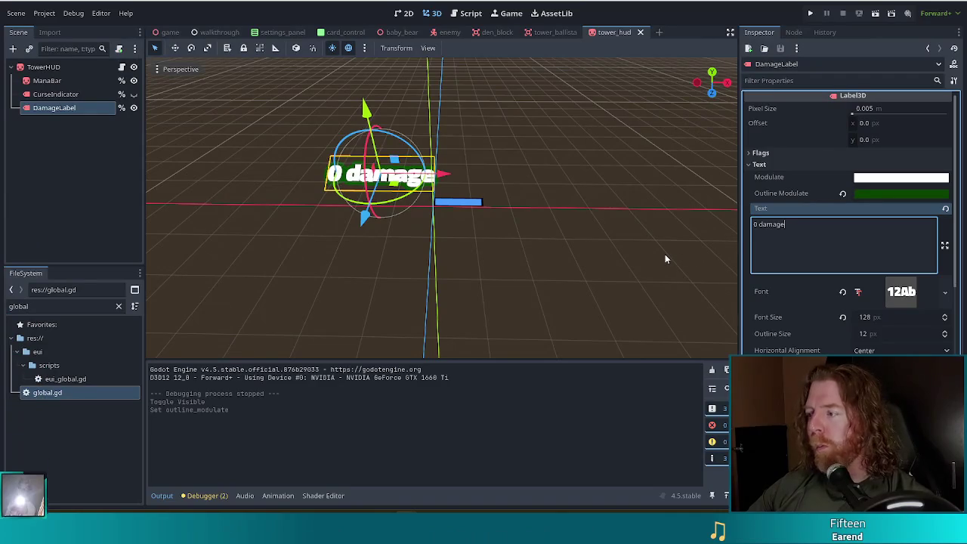
# Shorten 'damage' to 'd' in the DamageLabel text and show_stats line 31, saving the scene.
pyautogui.press('BackSpace')
pyautogui.press('BackSpace')
pyautogui.press('BackSpace')
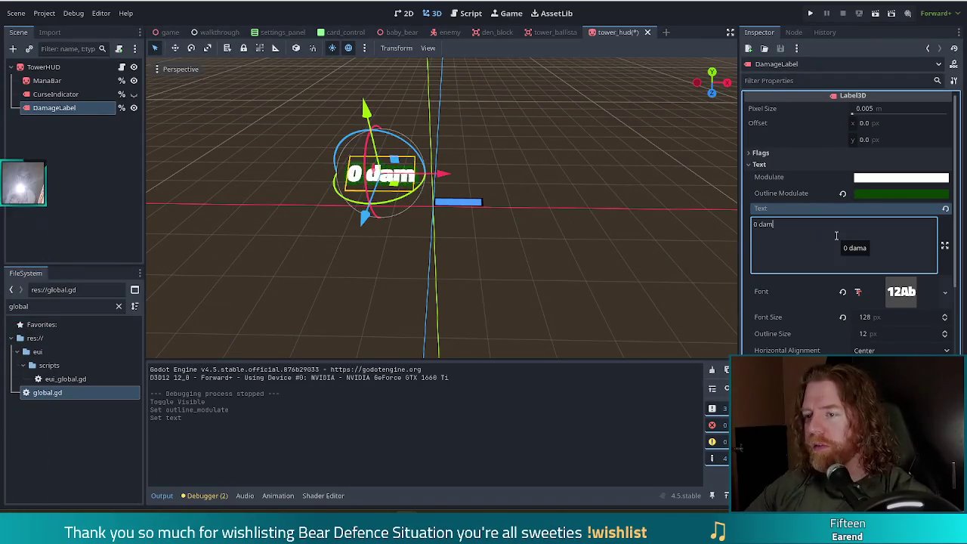
pyautogui.hotkey('ctrl', 's')
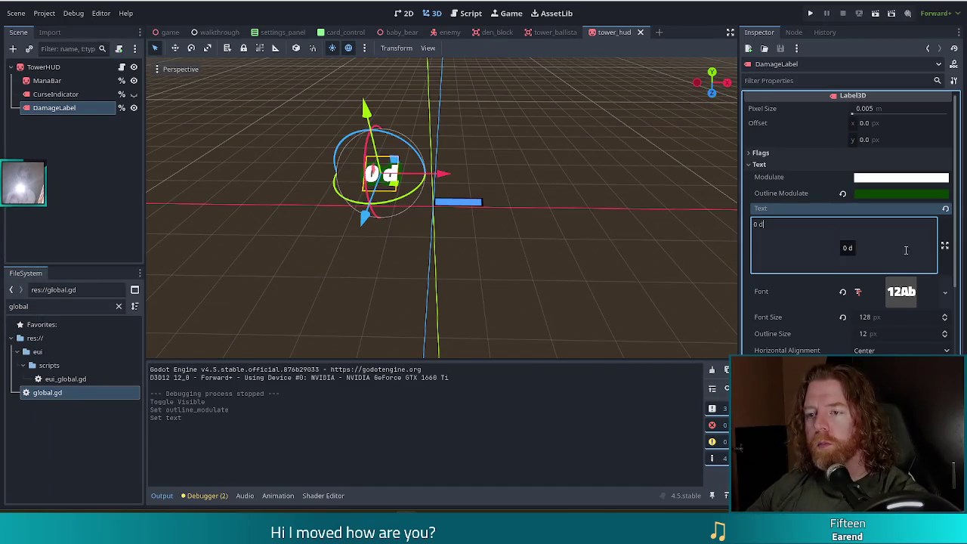
pyautogui.hotkey('ctrl', 'F3')
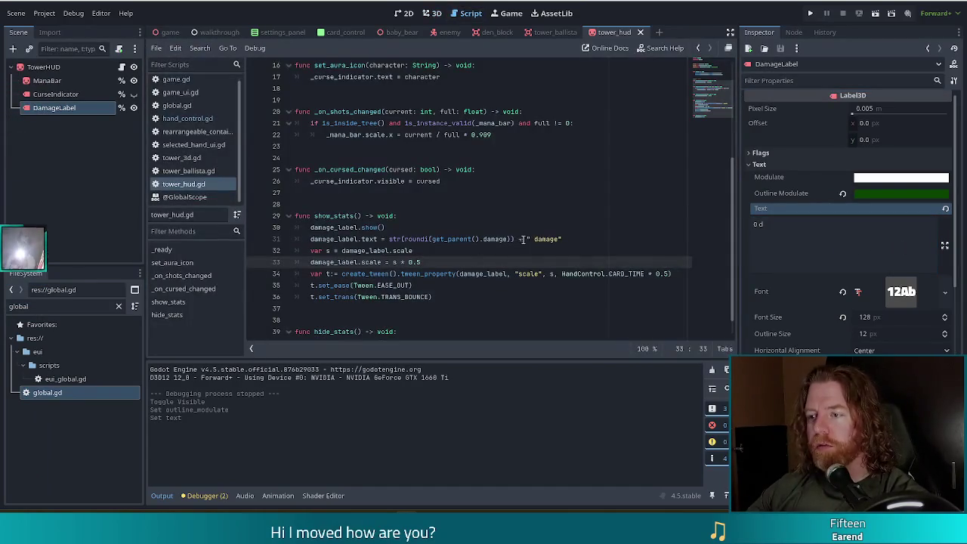
pyautogui.click(546, 238)
pyautogui.doubleClick(546, 239)
pyautogui.write('d')
pyautogui.press('Escape')
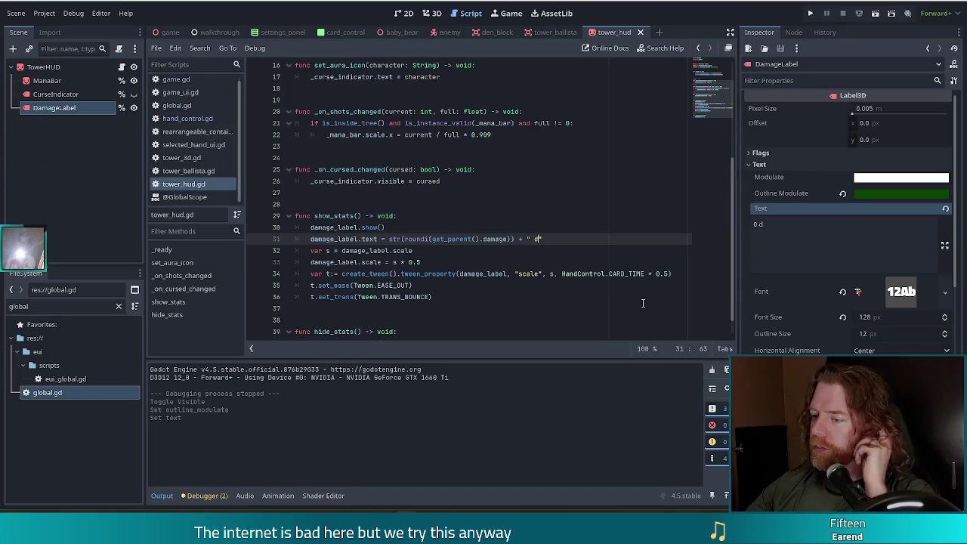
pyautogui.hotkey('alt', 'Tab')
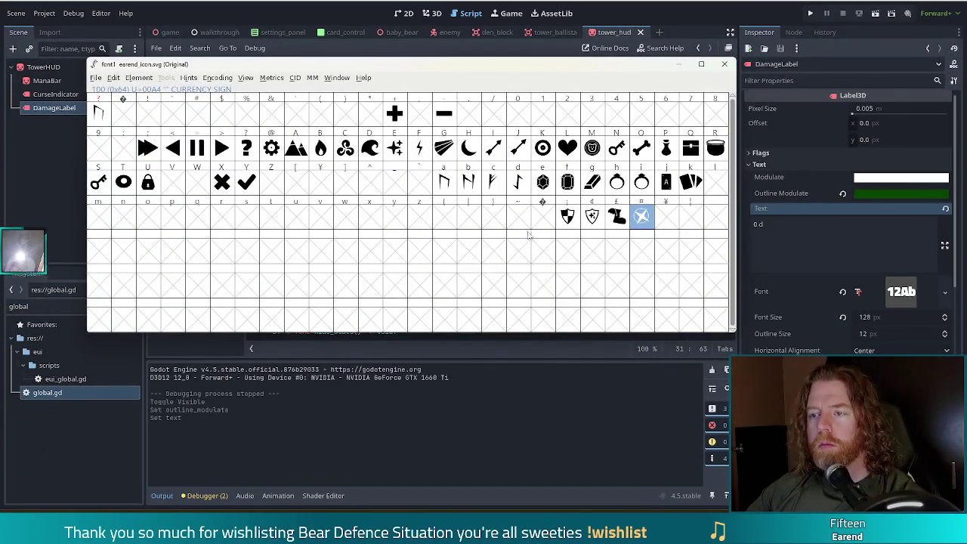
# Inspect the arrow icon glyphs under I and J in FontForge, then return to Godot's script.
pyautogui.click(495, 150)
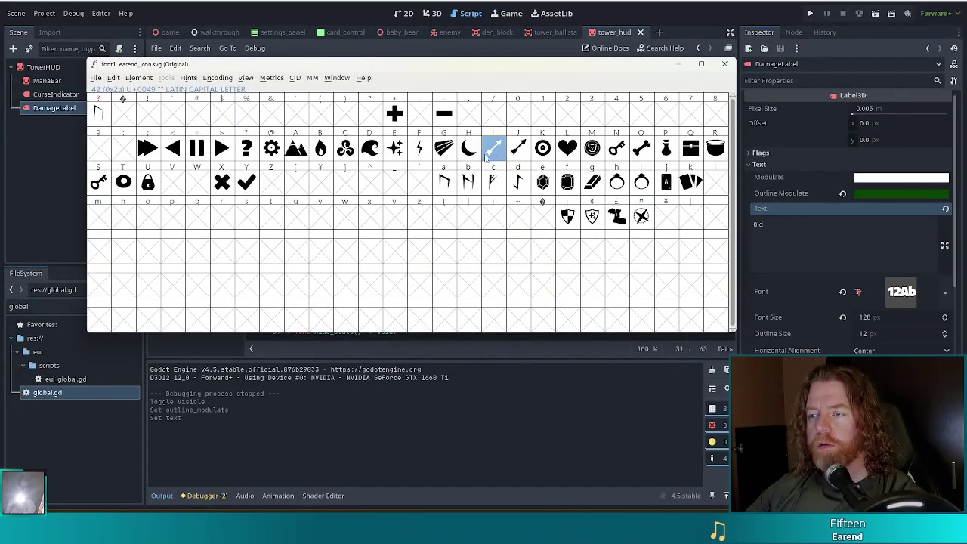
pyautogui.click(518, 151)
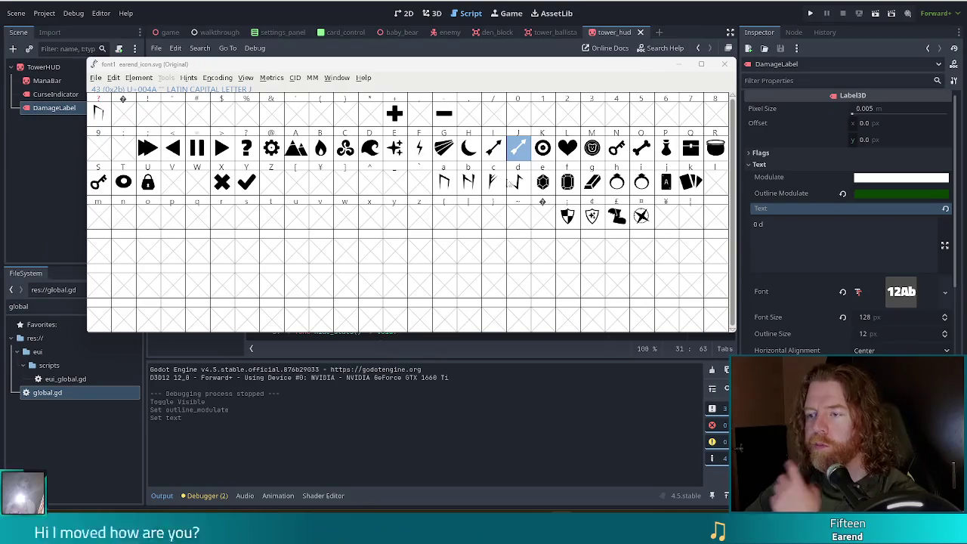
pyautogui.hotkey('alt', 'Tab')
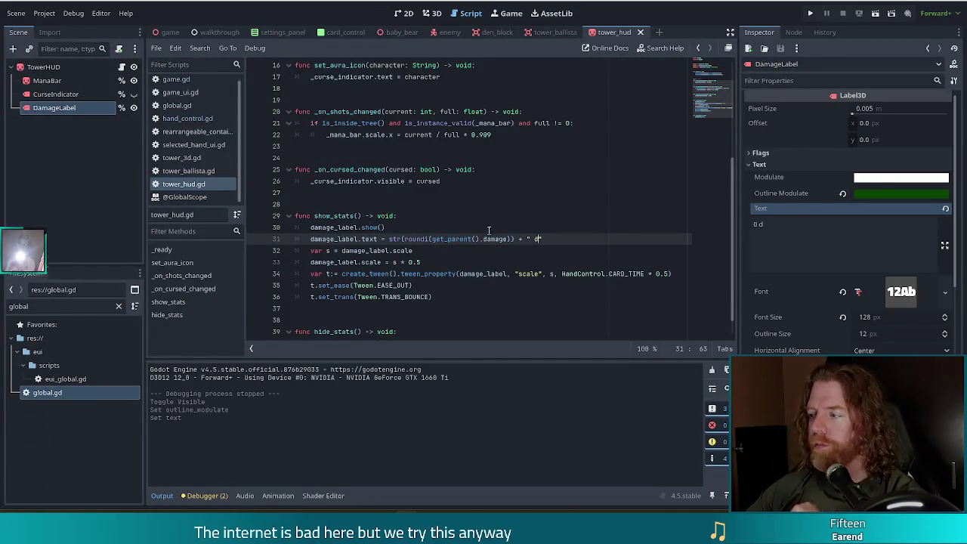
pyautogui.hotkey('alt', 'Tab')
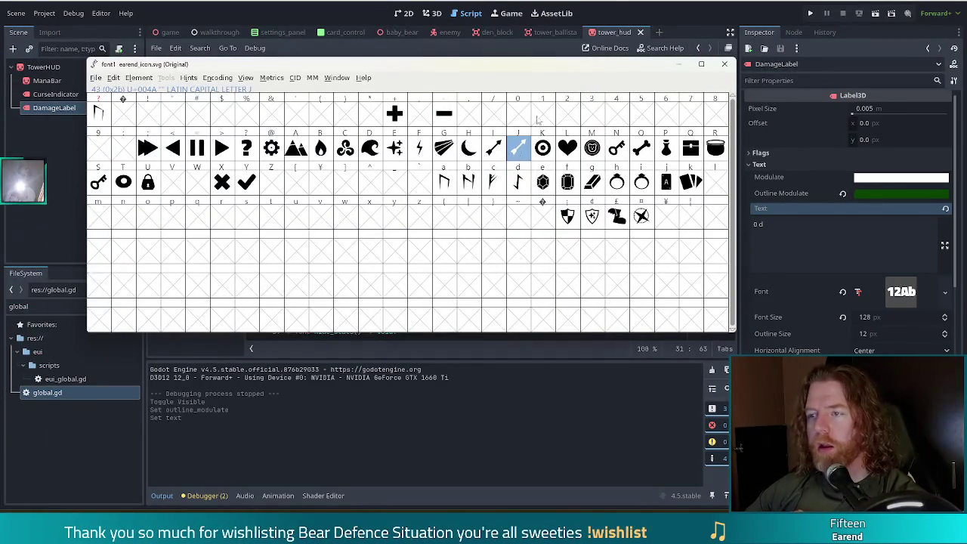
pyautogui.hotkey('alt', 'Tab')
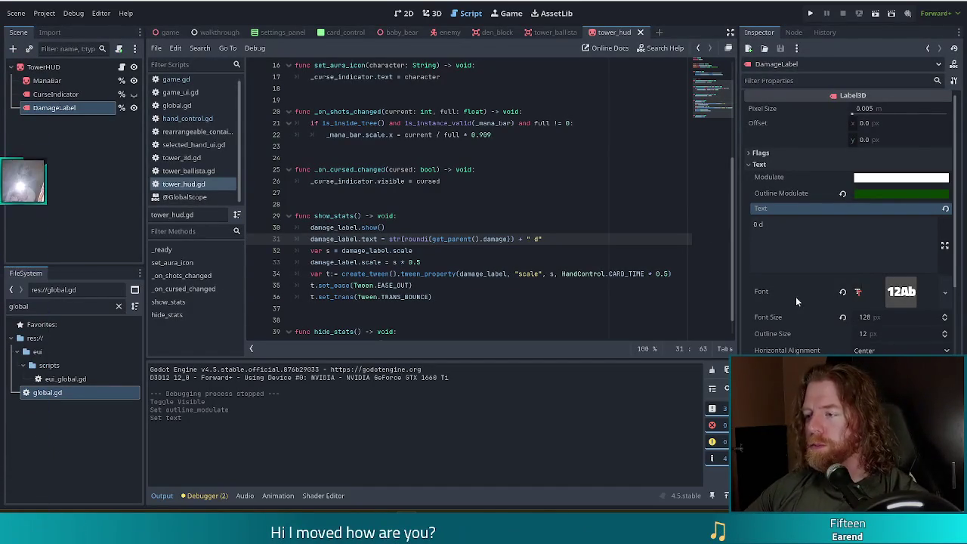
# Look over the DamageLabel's Text section in the Inspector, then go to show_stats line 32.
pyautogui.scroll(-10, 829, 310)
pyautogui.scroll(-5, 825, 309)
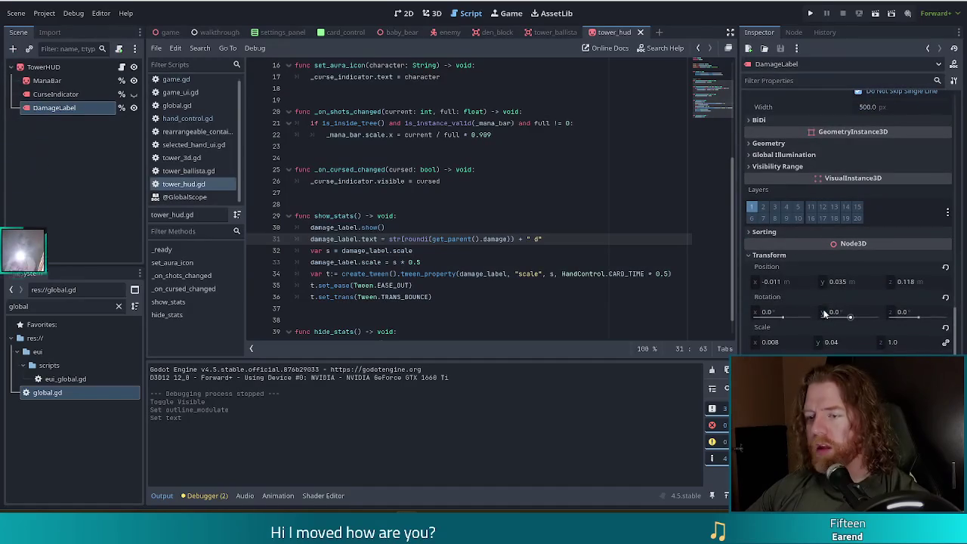
pyautogui.scroll(15, 819, 251)
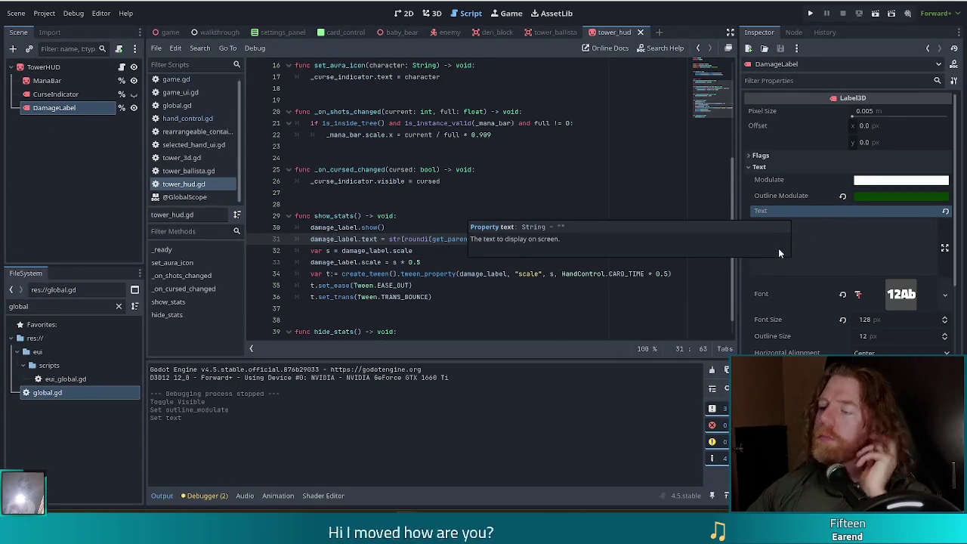
pyautogui.scroll(-5, 867, 302)
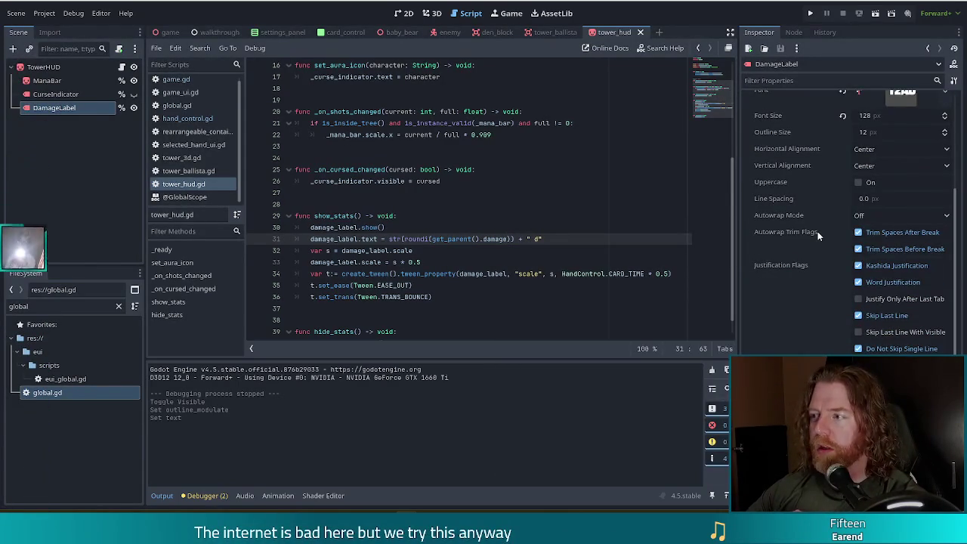
pyautogui.scroll(4, 818, 231)
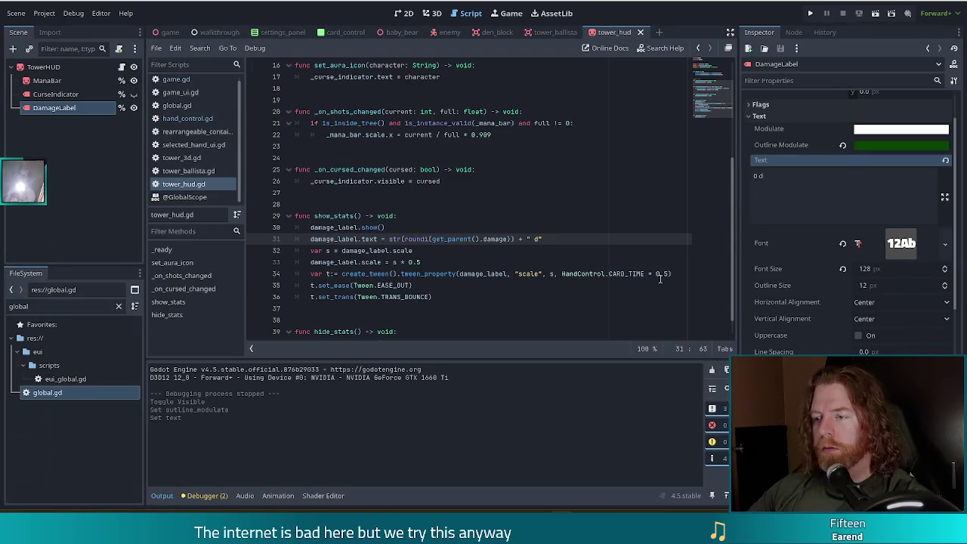
pyautogui.click(492, 250)
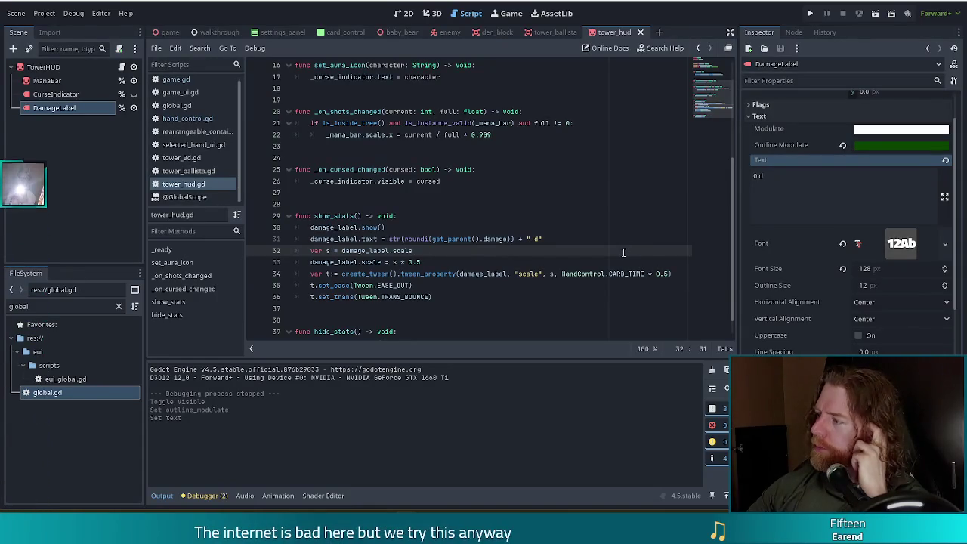
# Bring FontForge's font1_earend_icon.svg glyph table in front of the script editor.
pyautogui.hotkey('alt', 'Tab')
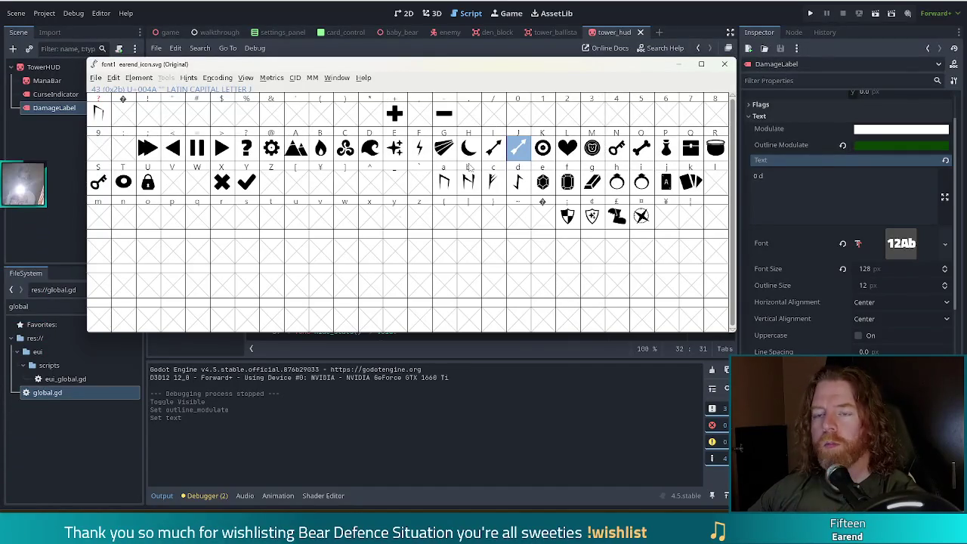
# Return to Godot, check the DamageLabel text and show_stats line 33, then view TowerHUD in 3D.
pyautogui.click(702, 8)
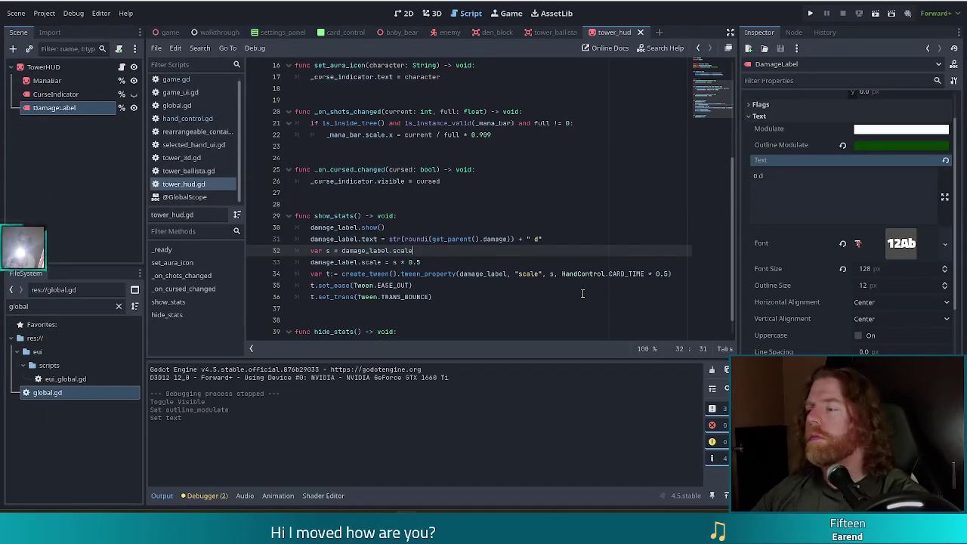
pyautogui.click(779, 179)
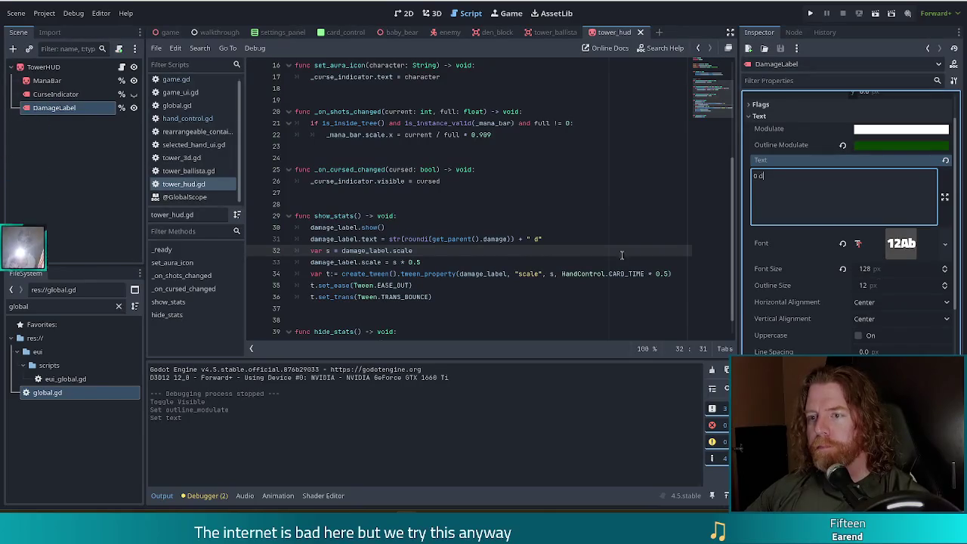
pyautogui.click(419, 262)
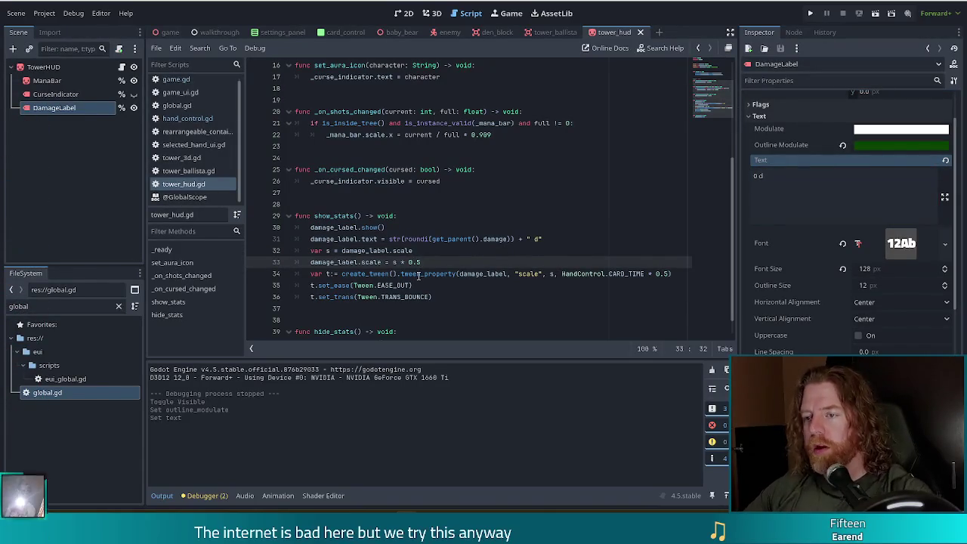
pyautogui.click(432, 13)
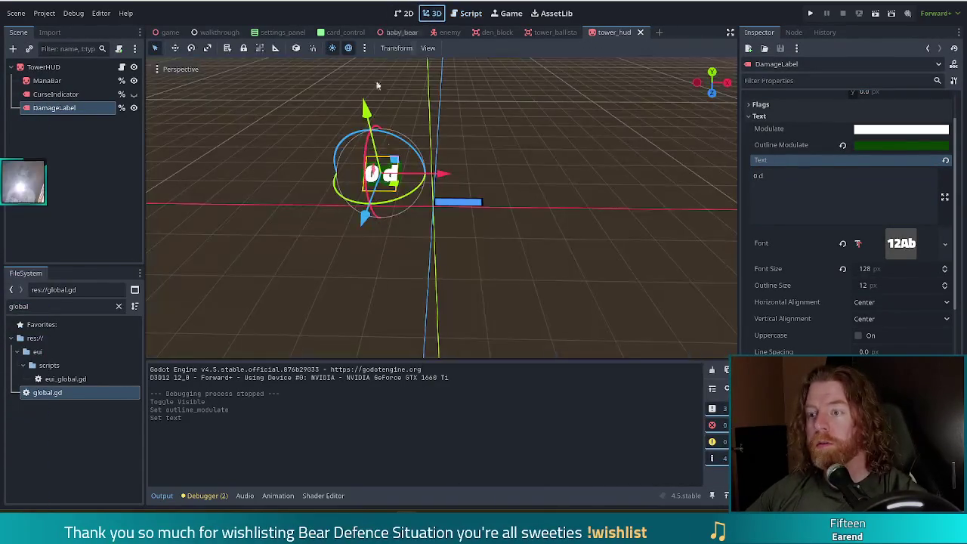
# Duplicate the DamageLabel node and rename the copy ShotsLabel.
pyautogui.click(65, 94)
pyautogui.click(63, 107)
pyautogui.hotkey('ctrl', 'd')
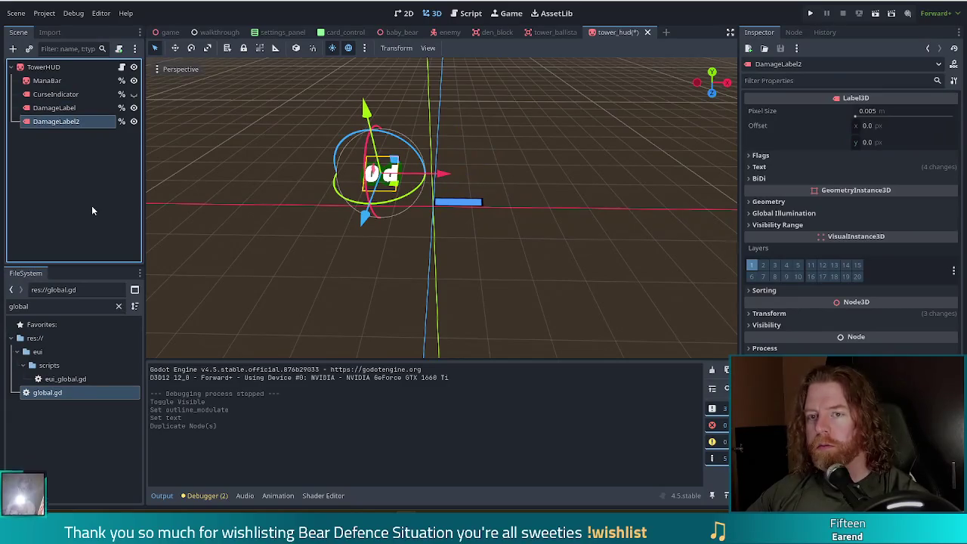
pyautogui.doubleClick(77, 122)
pyautogui.write('ShotsLabel')
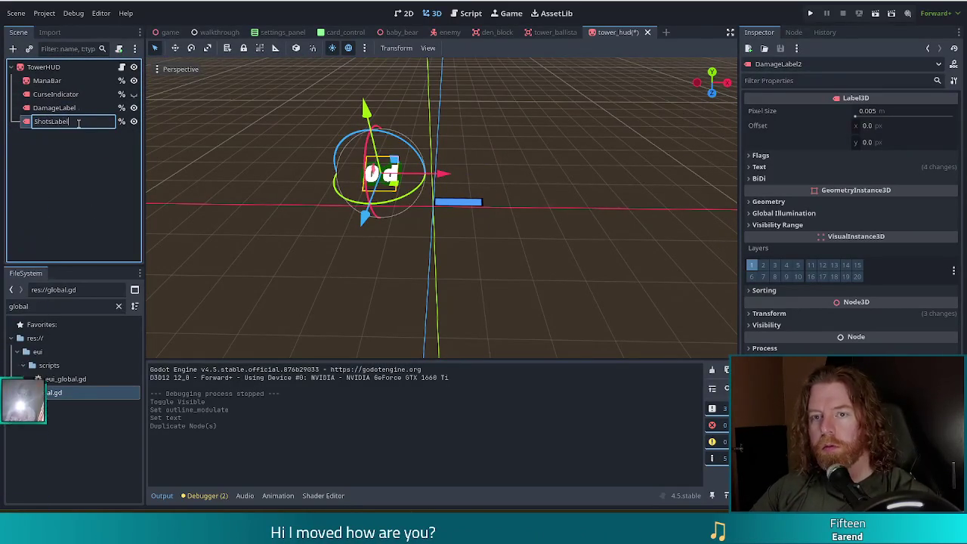
pyautogui.press('Return')
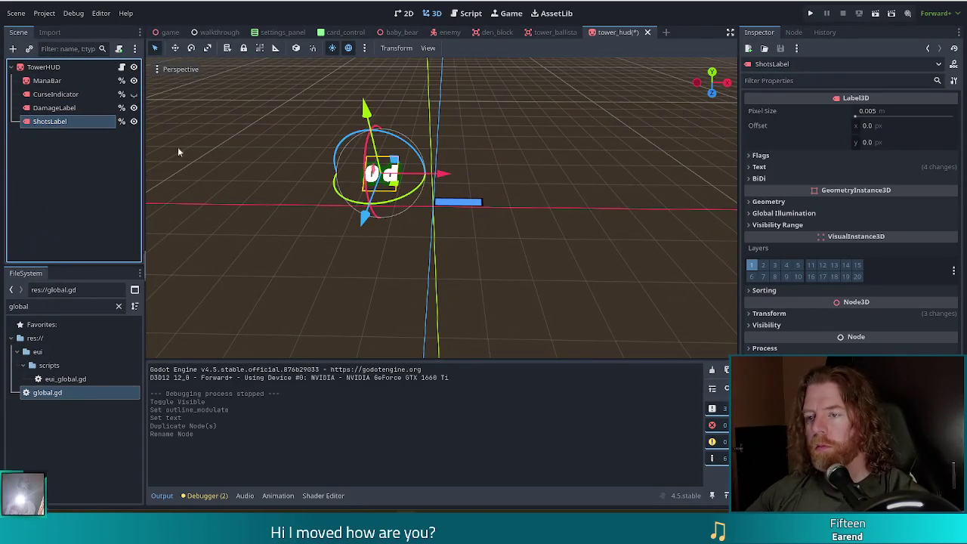
# Move ShotsLabel right of the damage label along X, change its text to '0 s', and save.
pyautogui.moveTo(441, 176); pyautogui.dragTo(593, 174)
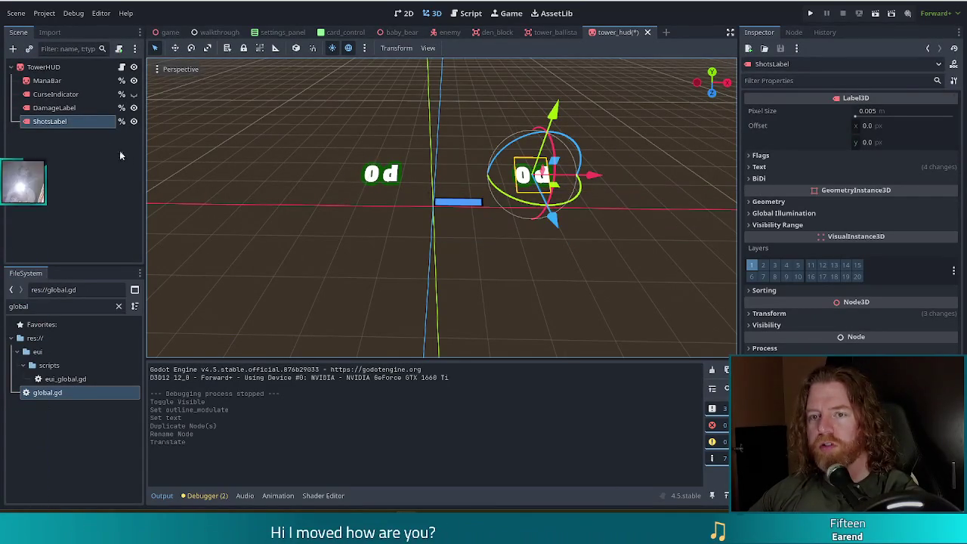
pyautogui.click(771, 167)
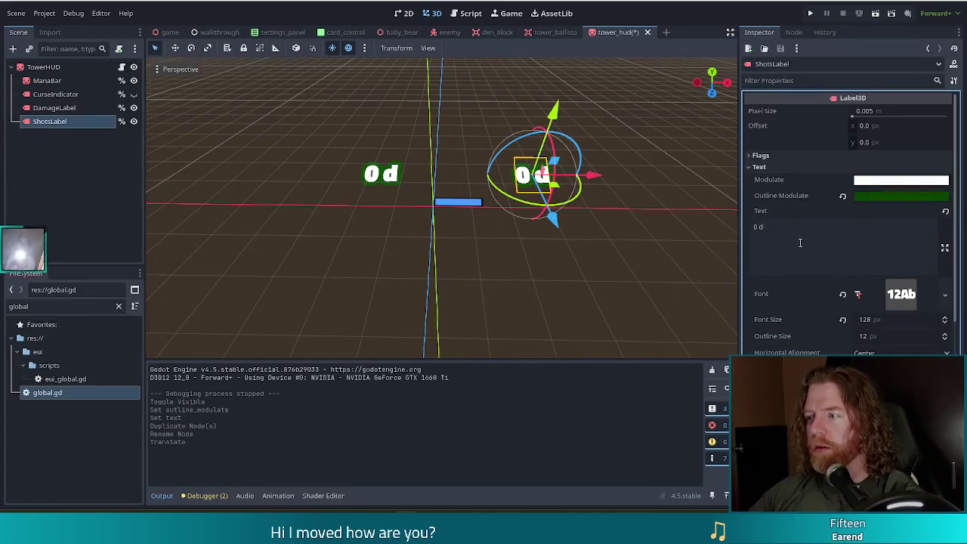
pyautogui.click(803, 239)
pyautogui.press('BackSpace')
pyautogui.write('s')
pyautogui.hotkey('ctrl', 's')
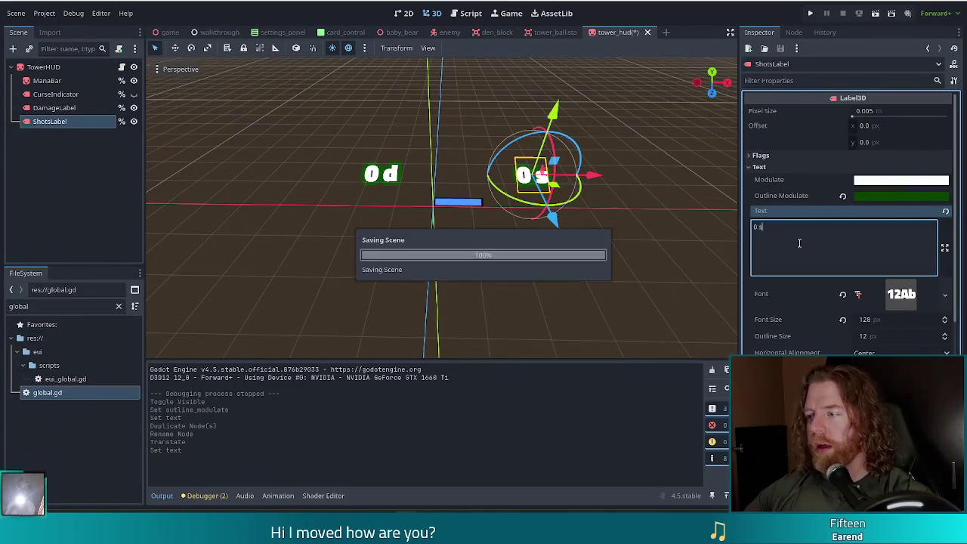
pyautogui.click(901, 195)
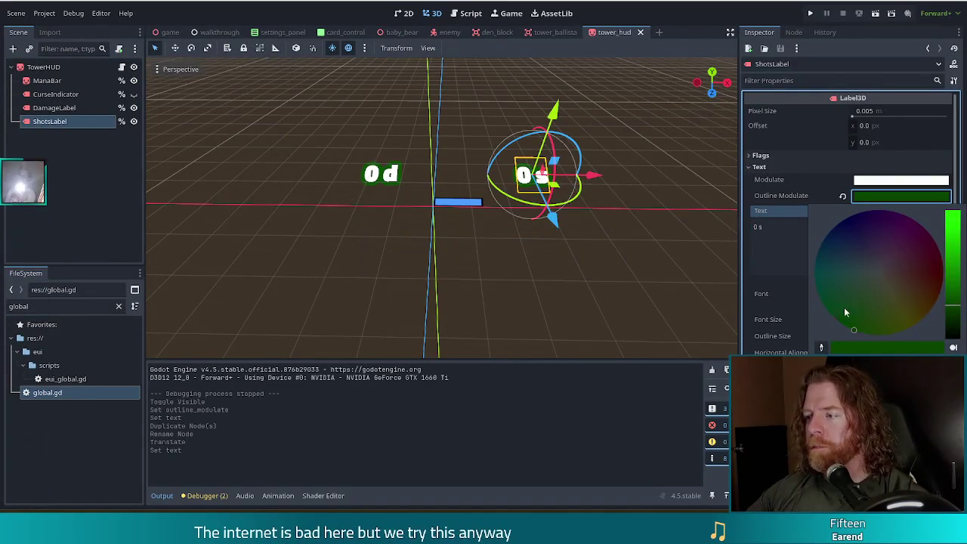
# Change ShotsLabel's outline modulate colour to dark blue and save the scene.
pyautogui.click(838, 250)
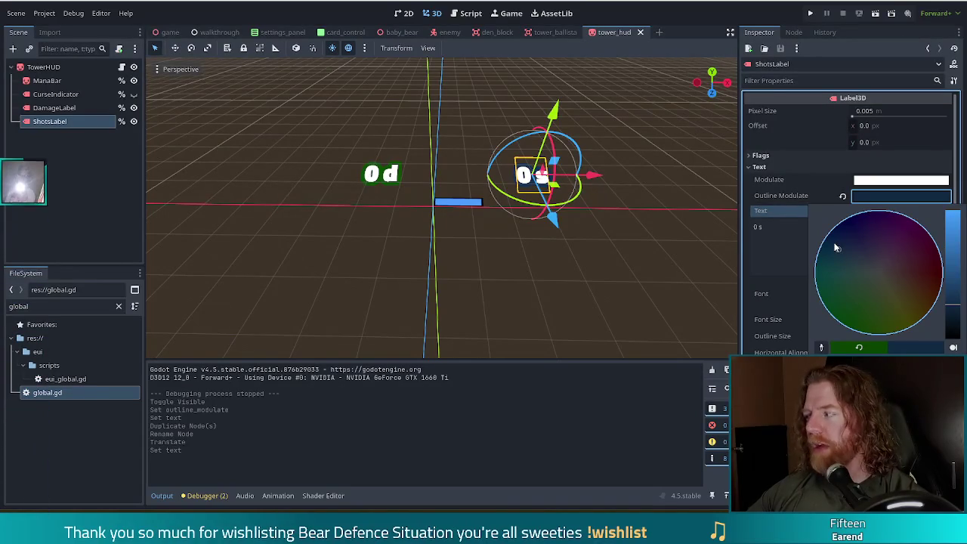
pyautogui.click(694, 13)
pyautogui.hotkey('ctrl', 's')
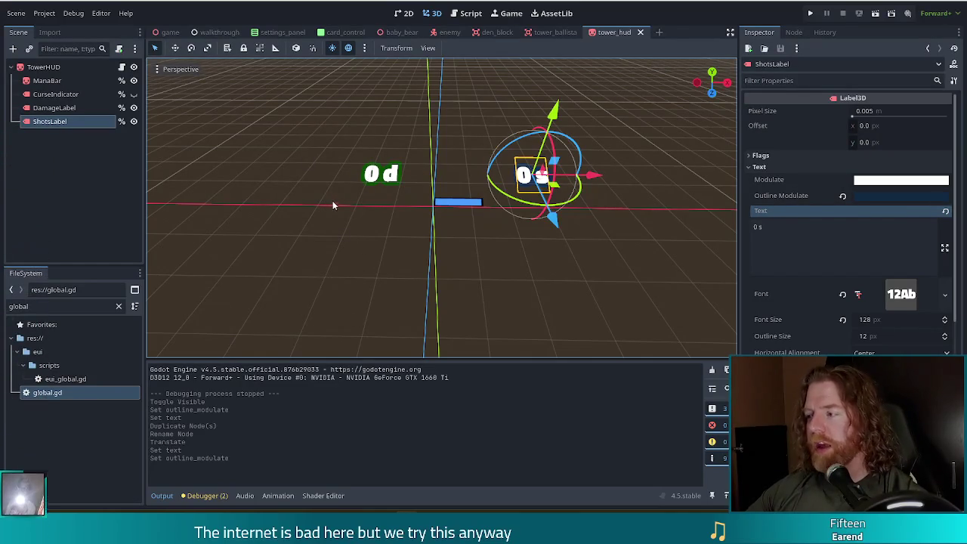
pyautogui.click(470, 13)
pyautogui.moveTo(74, 121); pyautogui.dragTo(336, 146)
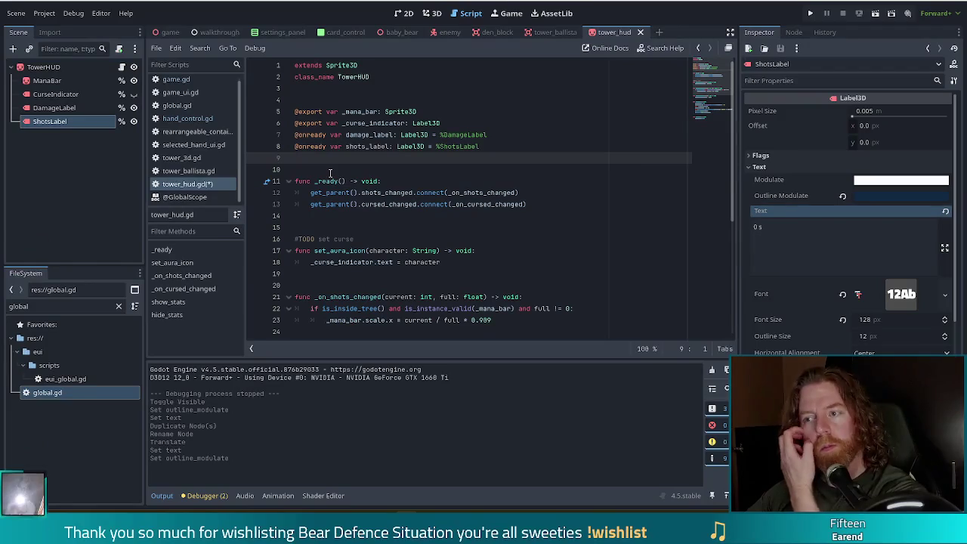
pyautogui.click(498, 147)
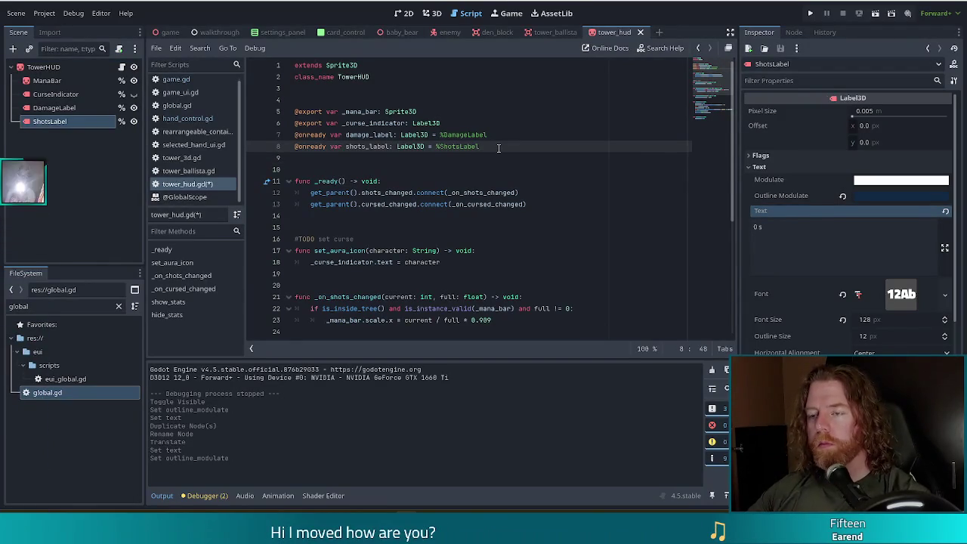
pyautogui.scroll(-4, 585, 242)
pyautogui.scroll(-2, 585, 243)
# Duplicate the show_stats body below itself, separated by a blank line.
pyautogui.click(387, 205)
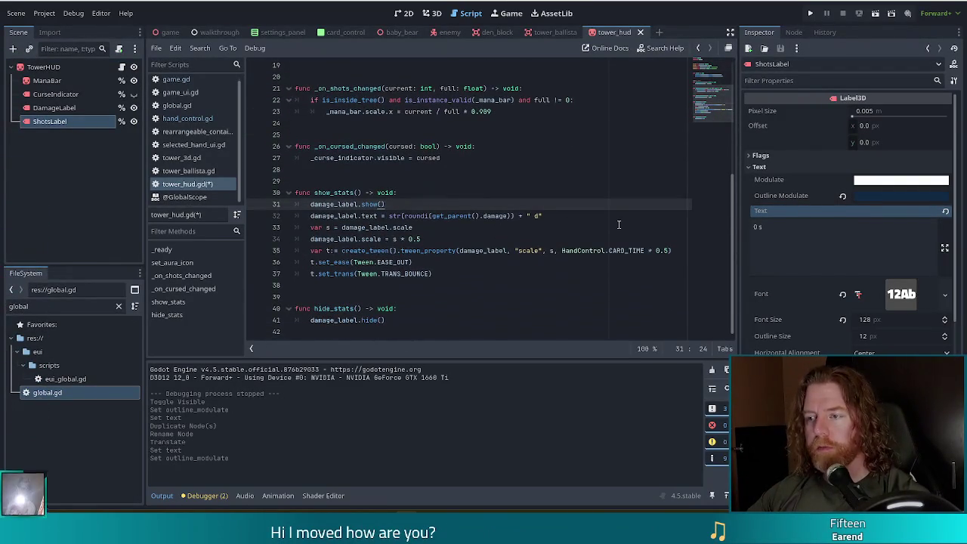
pyautogui.click(377, 216)
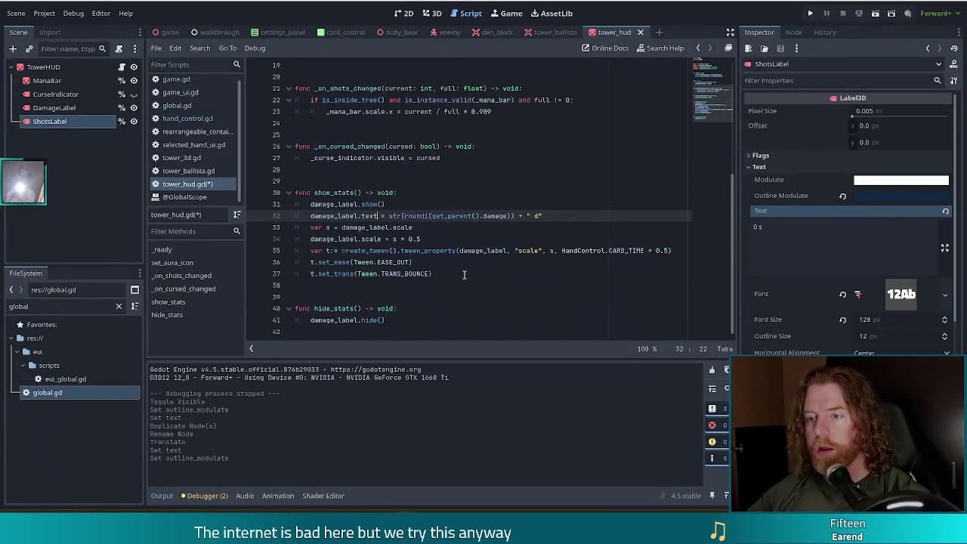
pyautogui.moveTo(464, 272); pyautogui.dragTo(474, 193)
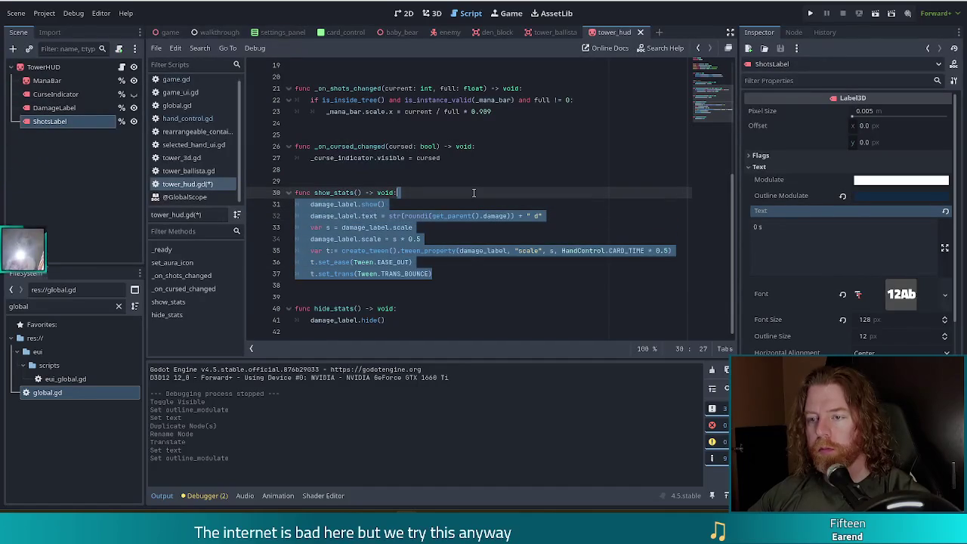
pyautogui.hotkey('ctrl', 'c')
pyautogui.click(434, 273)
pyautogui.hotkey('ctrl', 'v')
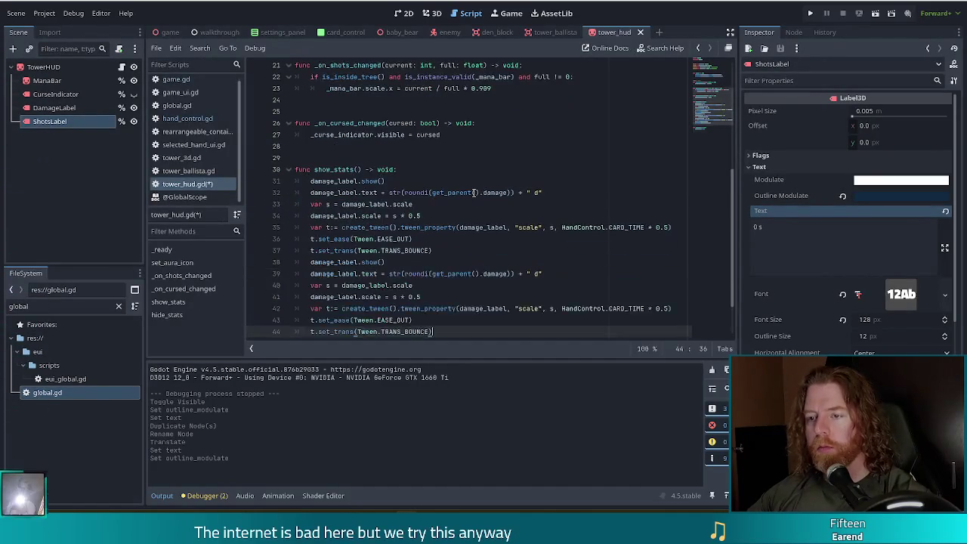
pyautogui.click(432, 251)
pyautogui.press('Return')
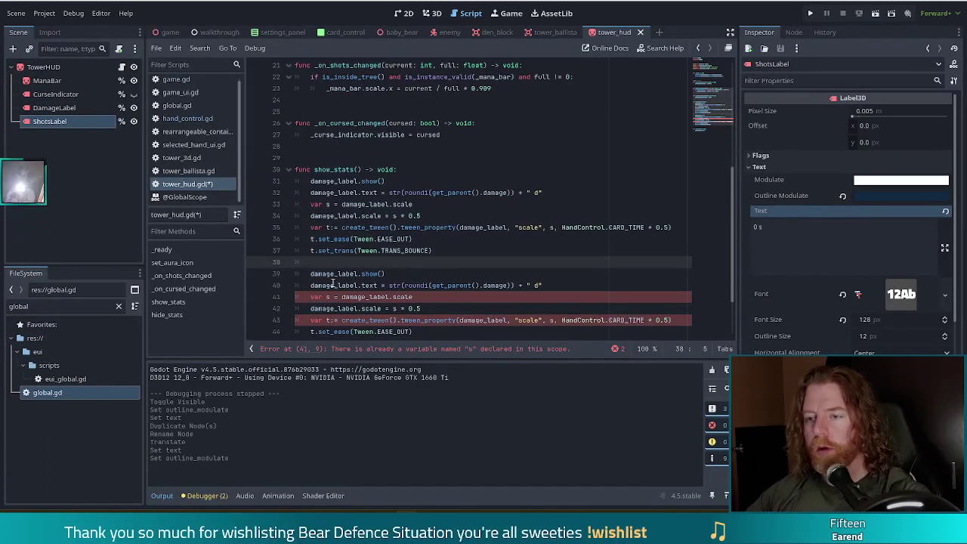
# Make the copied lines show shots_label with rounded get_parent().shots and an " s" suffix.
pyautogui.click(337, 273)
pyautogui.hotkey('ctrl', 'BackSpace')
pyautogui.write('shots')
pyautogui.scroll(-1, 308, 233)
pyautogui.press('Down')
pyautogui.hotkey('ctrl', 'shift', 'Left')
pyautogui.write('shots')
pyautogui.click(556, 246)
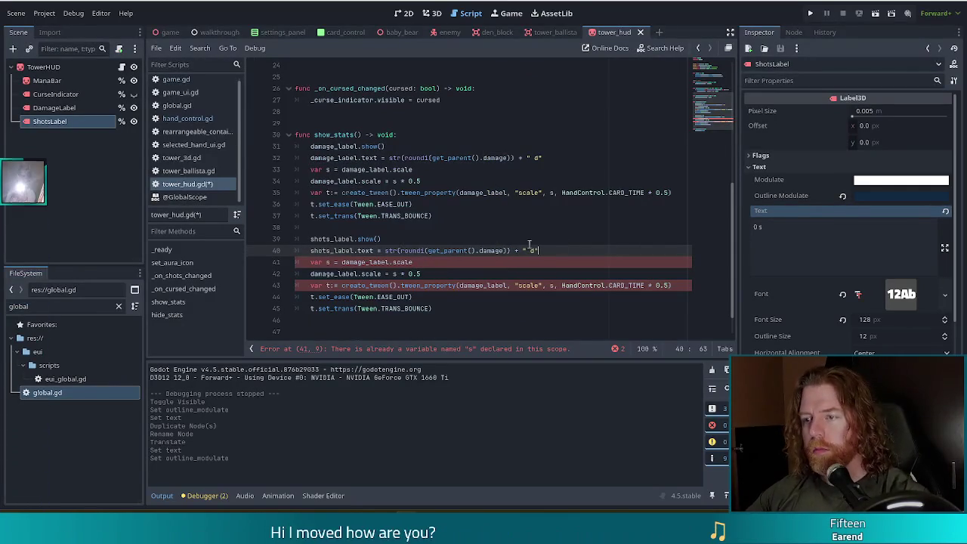
pyautogui.doubleClick(491, 250)
pyautogui.write('shots')
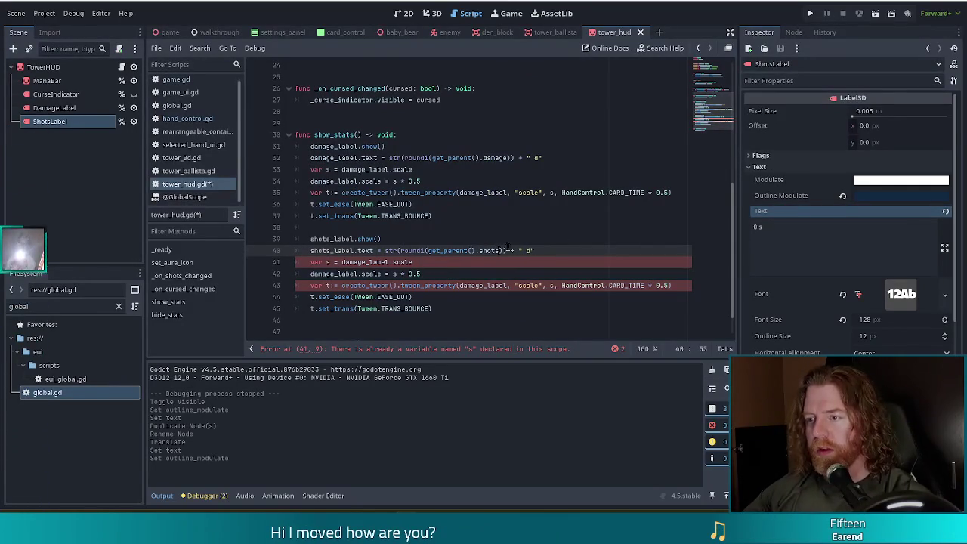
pyautogui.press('Left')
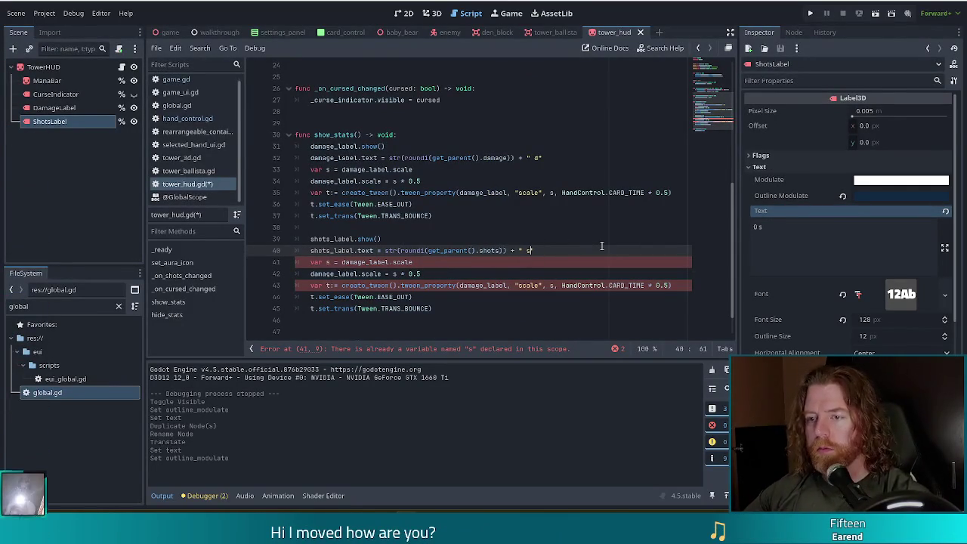
# Drop the duplicate var from the copied s line and target shots_label.
pyautogui.click(322, 262)
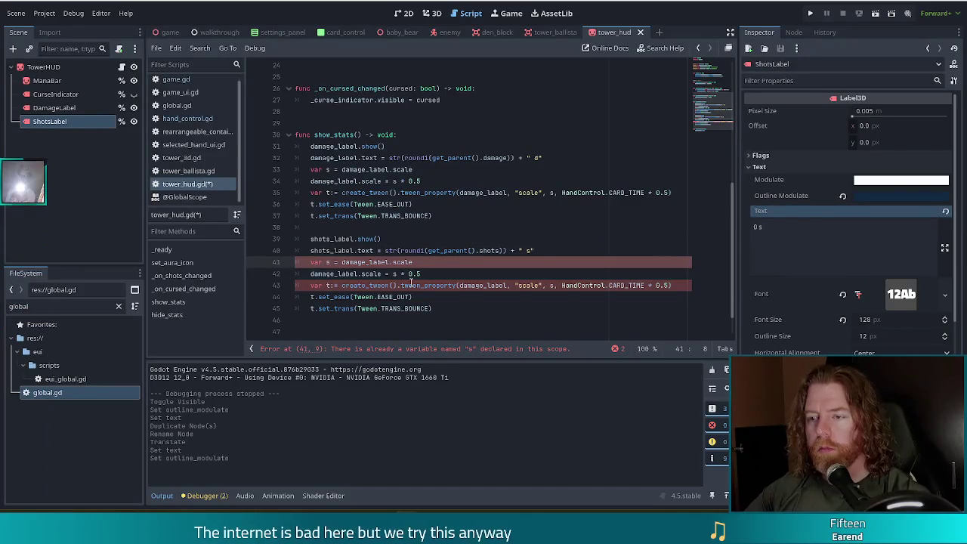
pyautogui.press('BackSpace')
pyautogui.press('BackSpace')
pyautogui.press('BackSpace')
pyautogui.press('Delete')
pyautogui.press('Right')
pyautogui.hotkey('ctrl', 'Right')
pyautogui.hotkey('ctrl', 'Right')
pyautogui.hotkey('ctrl', 'Right')
pyautogui.hotkey('ctrl', 'Left')
pyautogui.hotkey('ctrl', 'shift', 'Left')
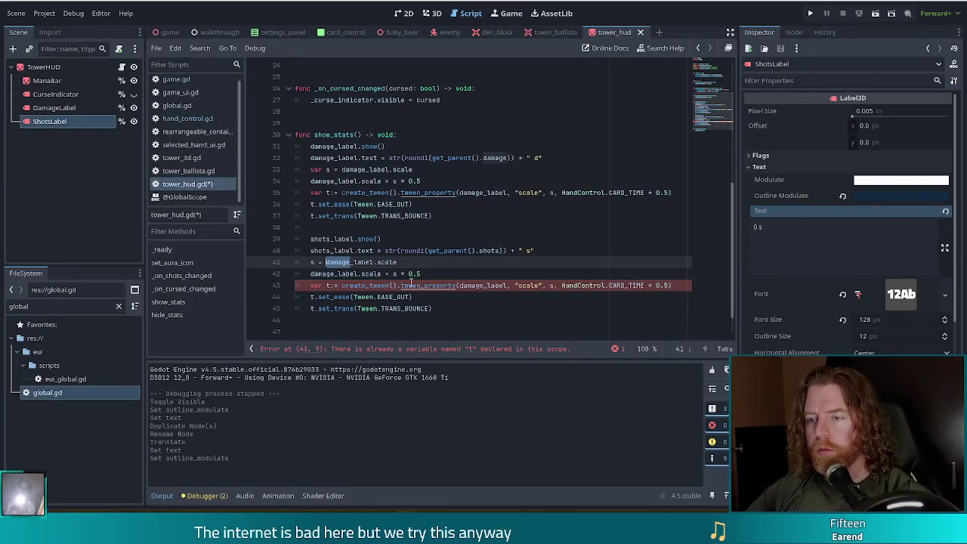
pyautogui.write('shots')
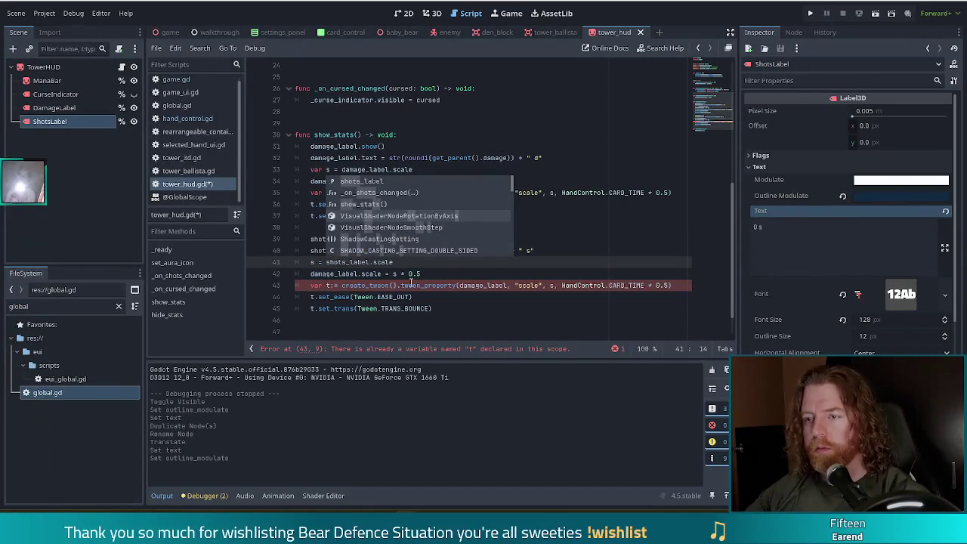
pyautogui.click(377, 285)
# Point the copied scale and tween lines at shots_label, dropping the duplicate var from t.
pyautogui.click(334, 274)
pyautogui.hotkey('ctrl', 'shift', 'Left')
pyautogui.write('shots')
pyautogui.press('Escape')
pyautogui.press('Up')
pyautogui.press('End')
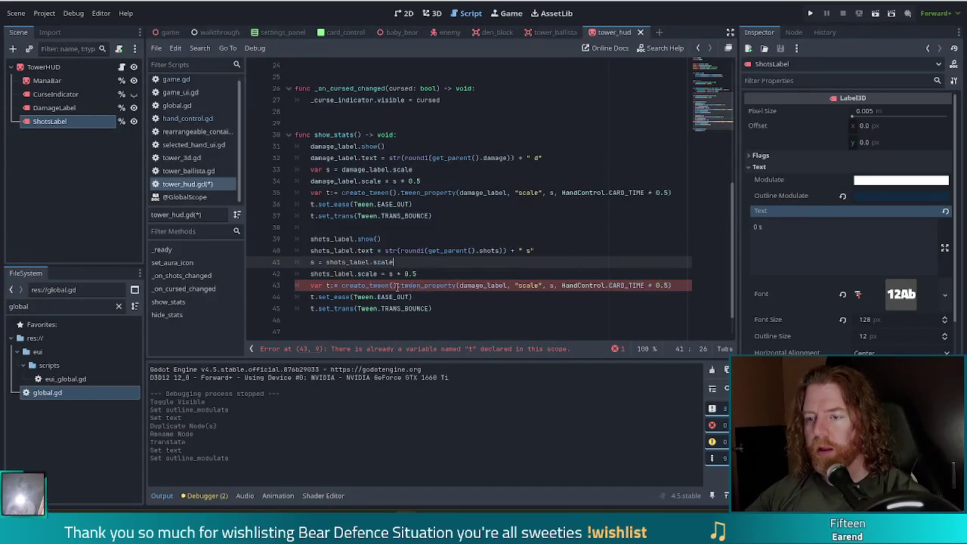
pyautogui.press('Down')
pyautogui.press('Down')
pyautogui.press('Home')
pyautogui.press('Delete')
pyautogui.press('Delete')
pyautogui.press('Delete')
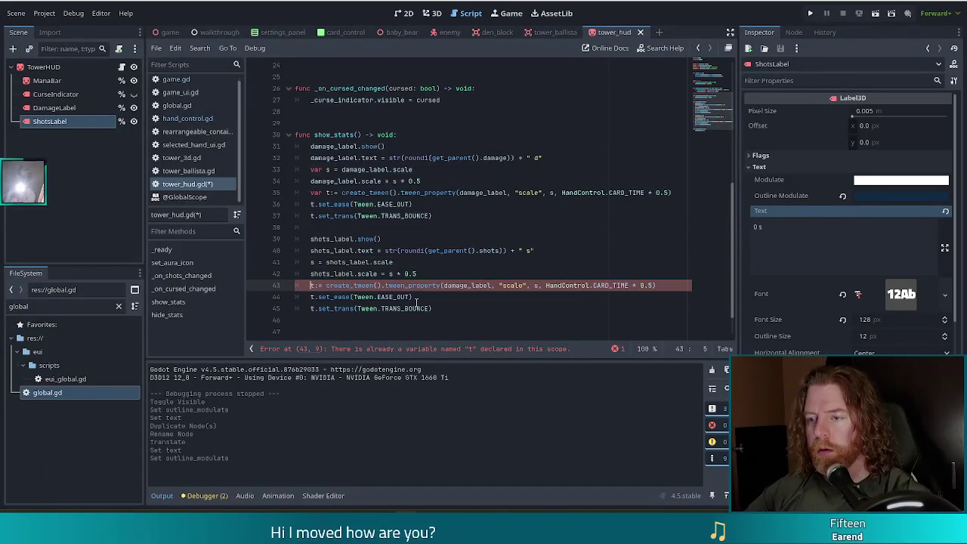
pyautogui.hotkey('ctrl', 'shift', 'Left')
pyautogui.write('shots')
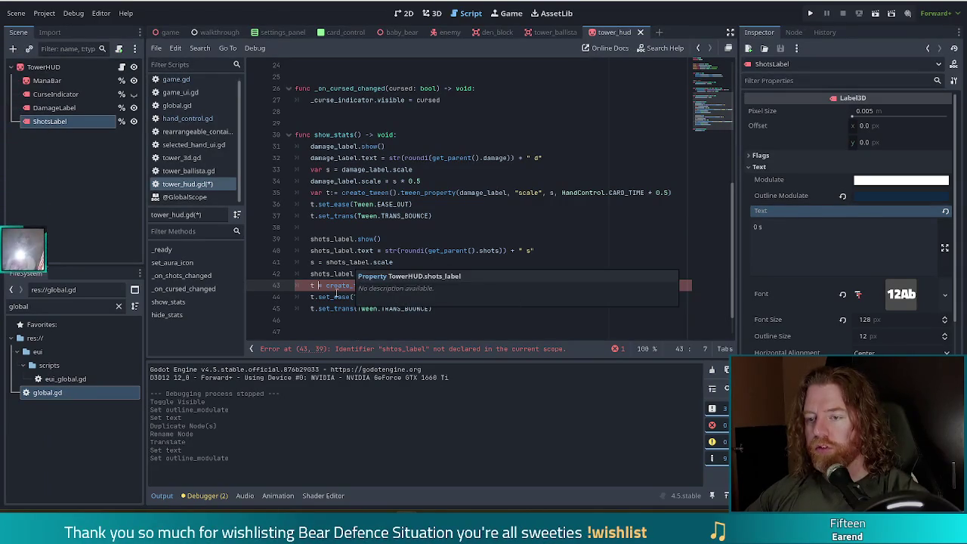
# Fix the shtos_label typo to shots_label and save the script.
pyautogui.click(452, 285)
pyautogui.press('BackSpace')
pyautogui.press('Right')
pyautogui.write('t')
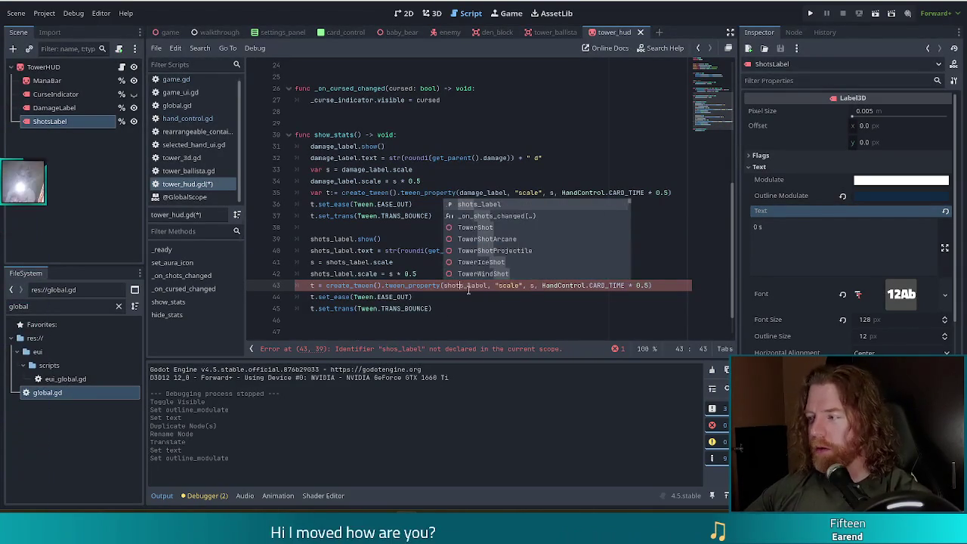
pyautogui.hotkey('ctrl', 's')
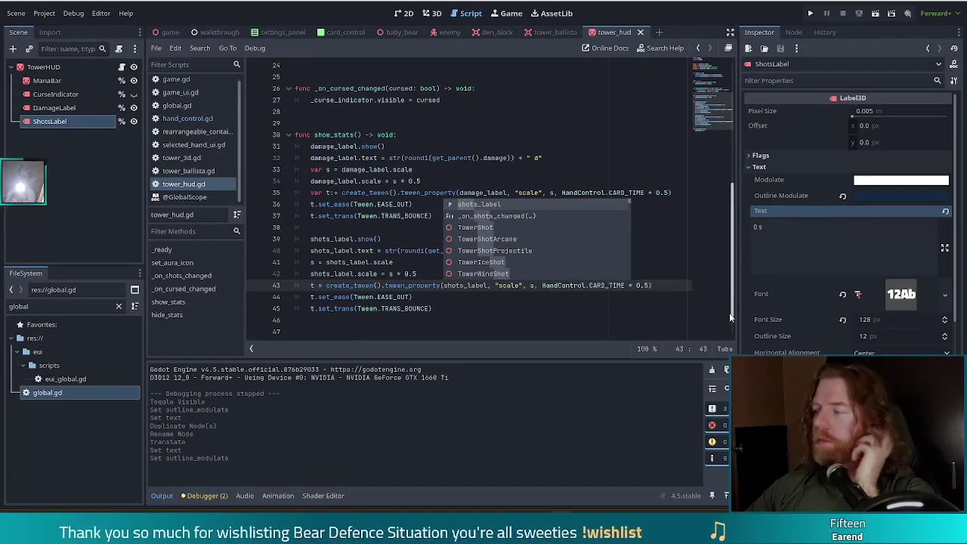
# Check the shots_label tween lines in show_stats, then hide DamageLabel and ShotsLabel in the scene.
pyautogui.click(355, 276)
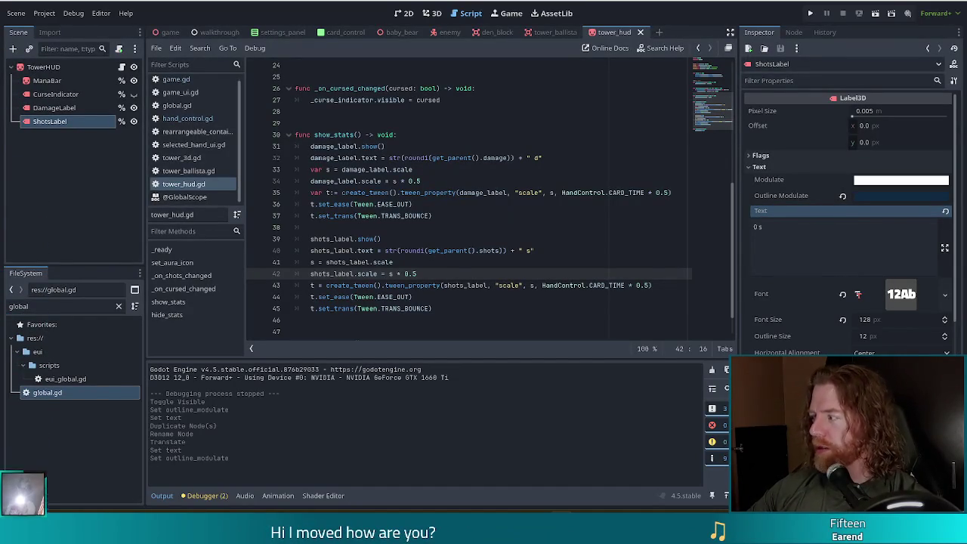
pyautogui.click(421, 286)
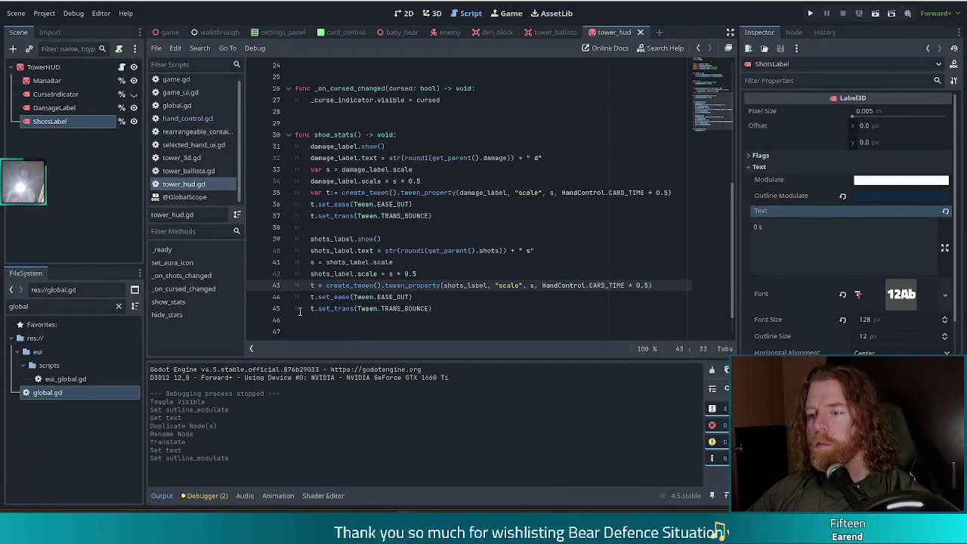
pyautogui.click(476, 274)
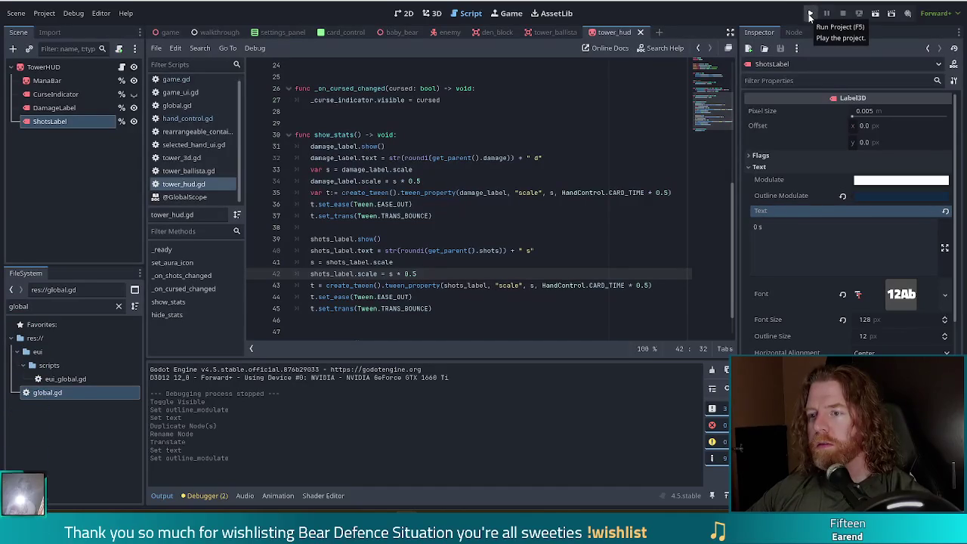
pyautogui.click(133, 121)
pyautogui.click(134, 107)
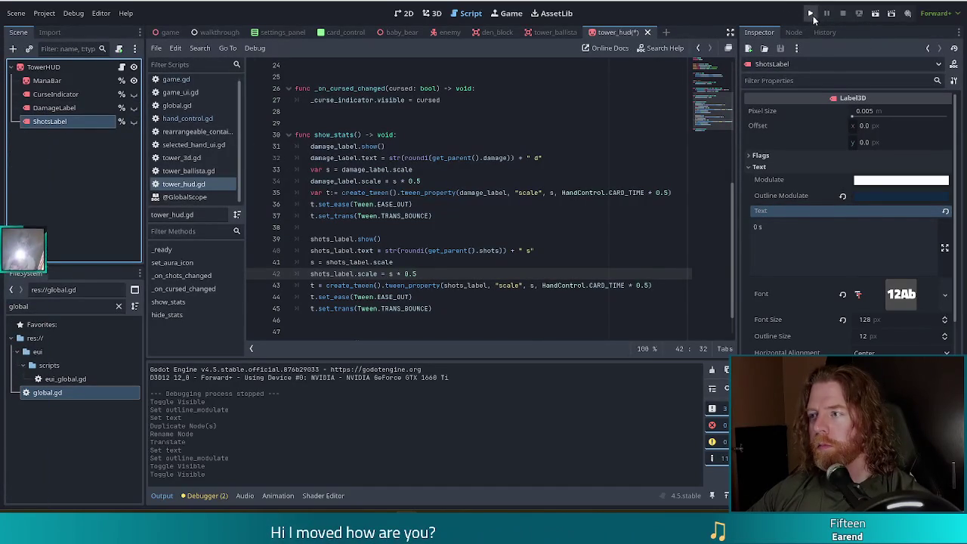
# Run the project, start a new game and select four cards for a two pair hand.
pyautogui.click(811, 14)
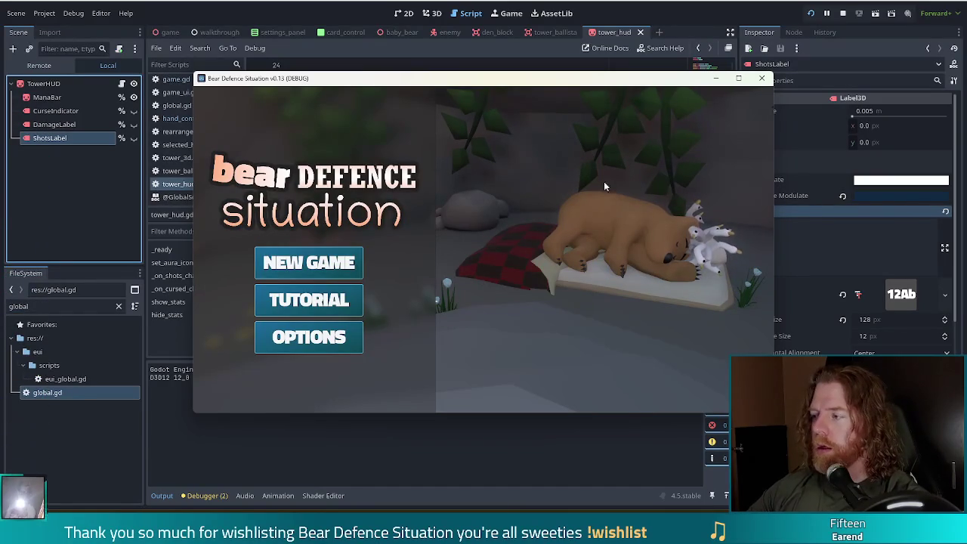
pyautogui.click(309, 262)
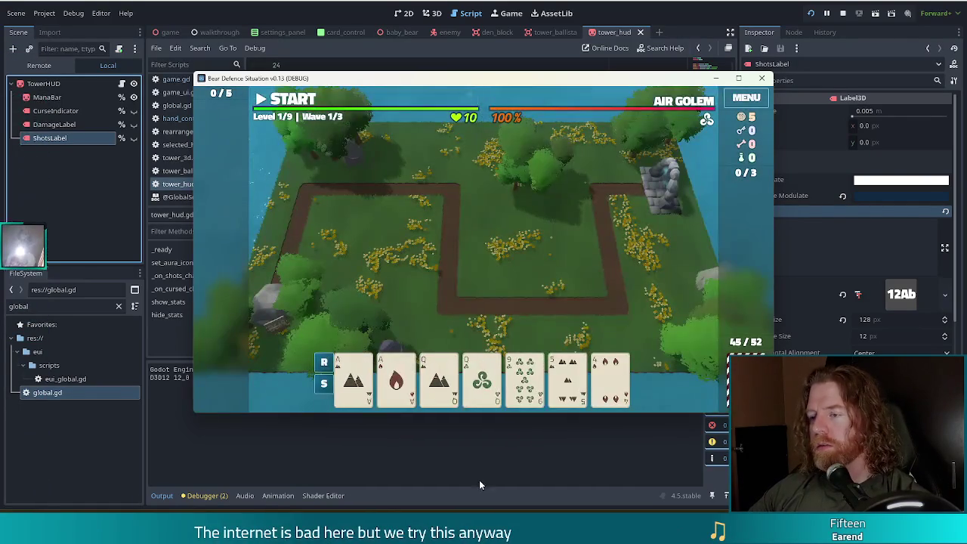
pyautogui.click(353, 381)
pyautogui.click(396, 382)
pyautogui.click(439, 382)
pyautogui.click(482, 381)
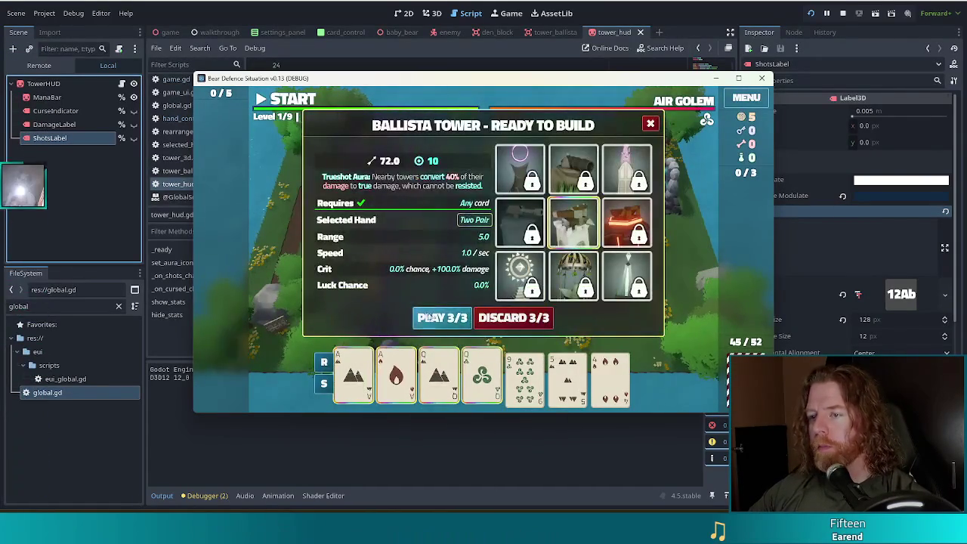
# Play the hand and place the ballista inside the path loop, then return to the editor.
pyautogui.click(442, 317)
pyautogui.click(492, 266)
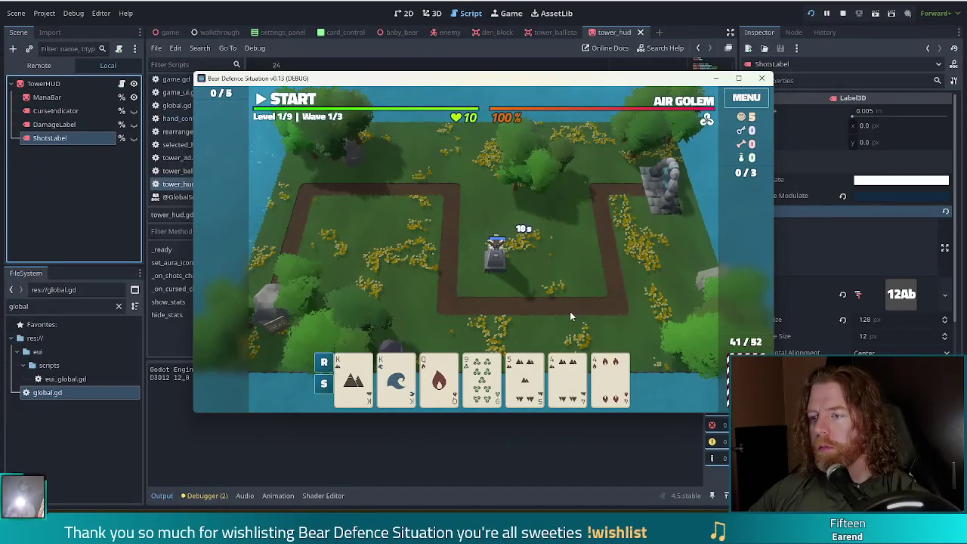
pyautogui.hotkey('alt', 'Tab')
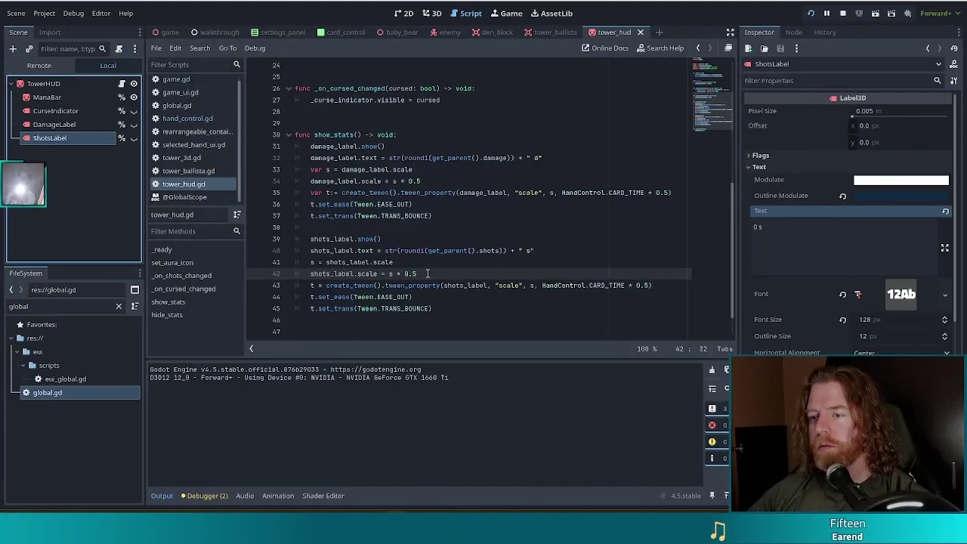
# Add shots_label.hide() to the hide_stats function and save the script.
pyautogui.scroll(-1, 417, 204)
pyautogui.click(408, 320)
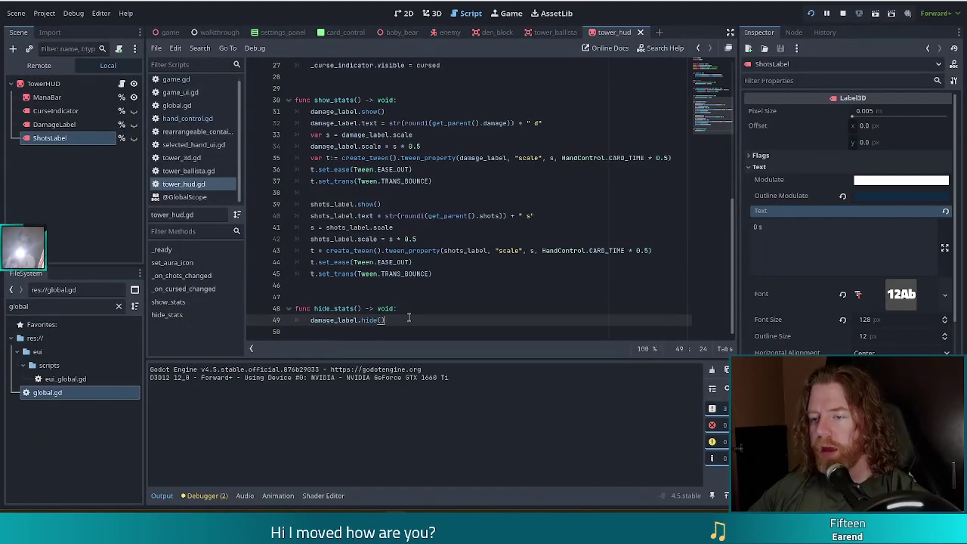
pyautogui.press('Return')
pyautogui.write('sh')
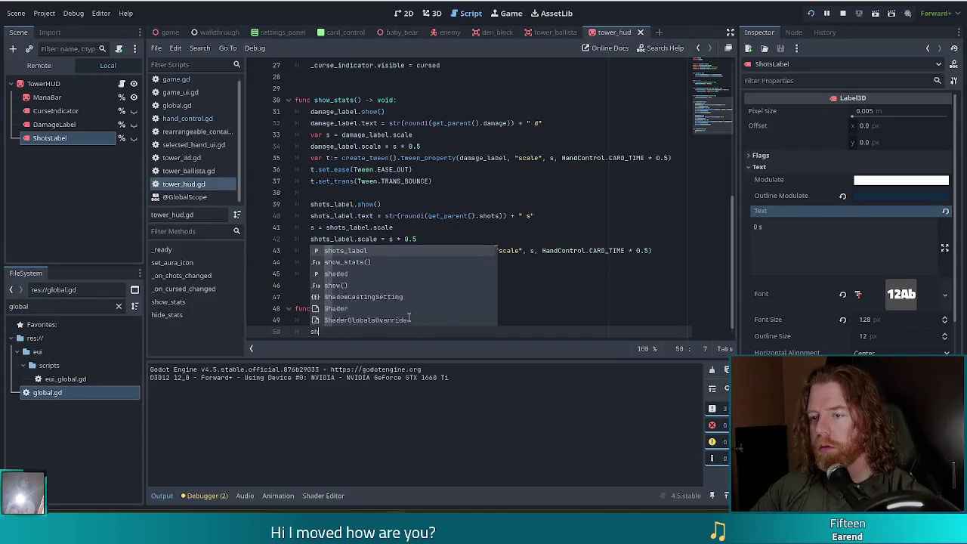
pyautogui.write('ots_label.hide()')
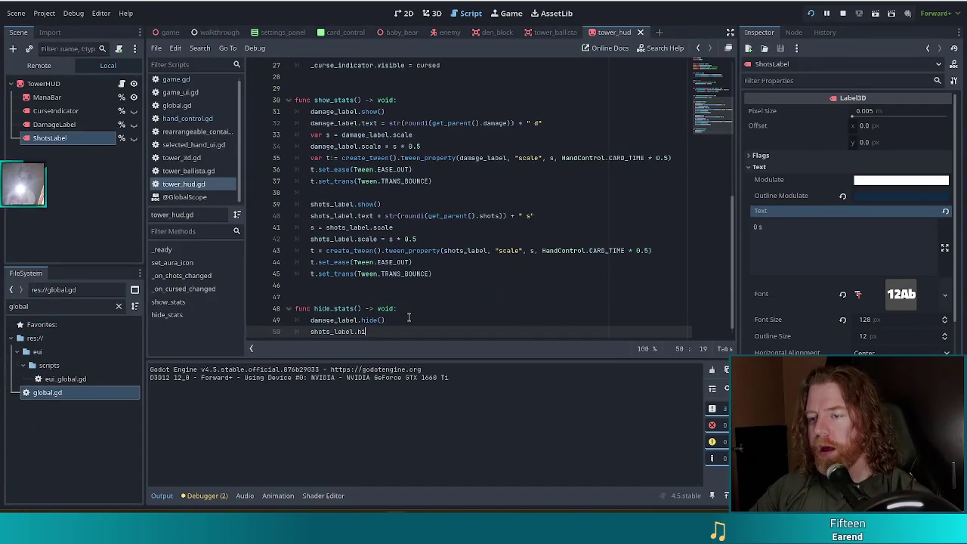
pyautogui.hotkey('ctrl', 's')
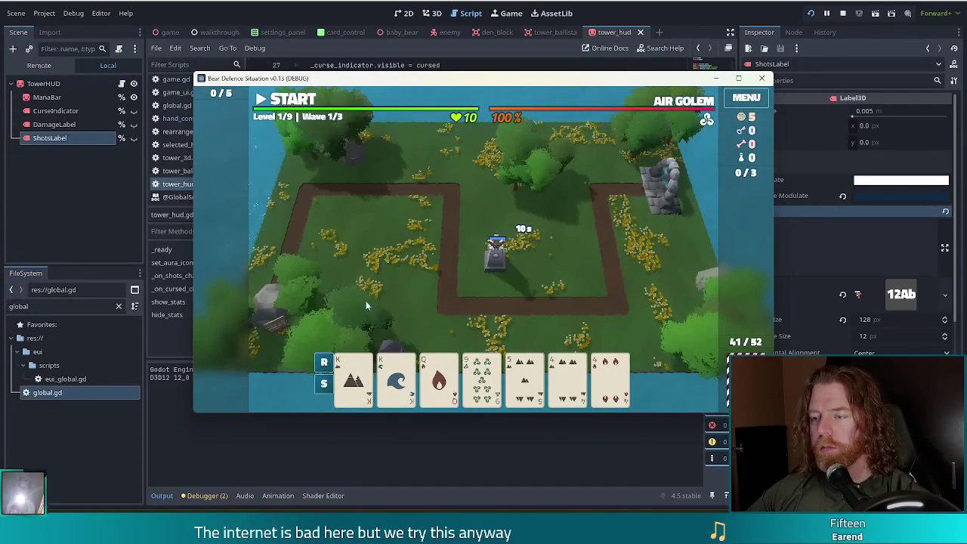
# Build a second ballista beside the first from a pair, then return to the editor's 3D view.
pyautogui.click(354, 378)
pyautogui.click(396, 377)
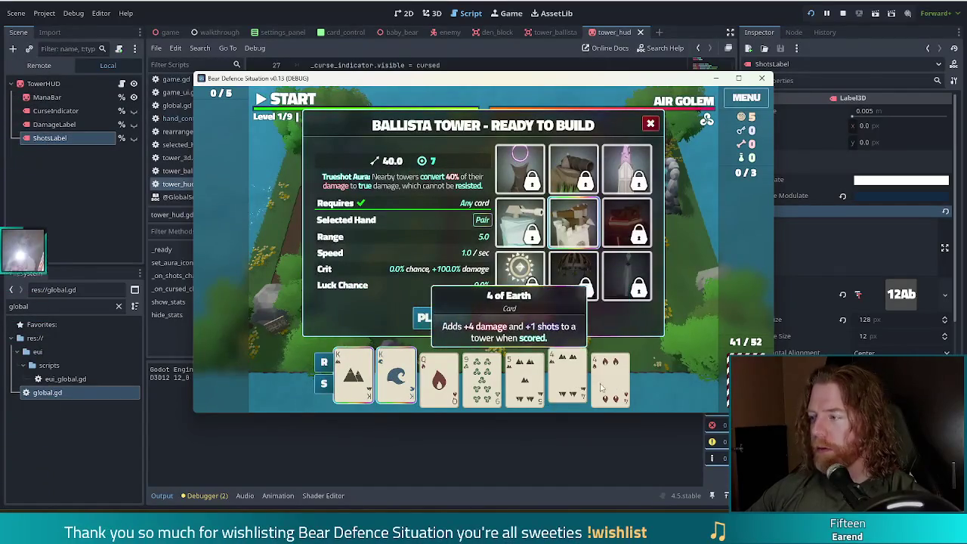
pyautogui.click(443, 317)
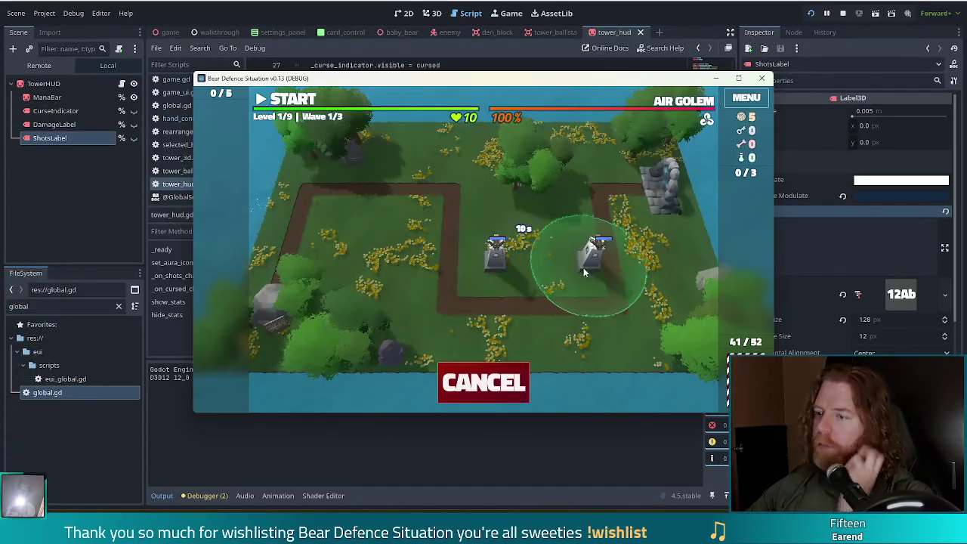
pyautogui.click(564, 266)
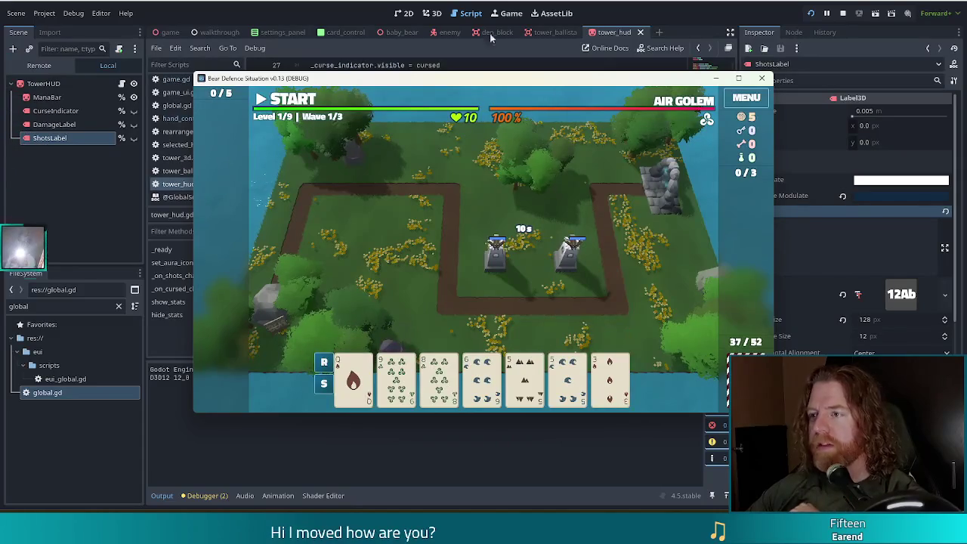
pyautogui.press('F8')
pyautogui.click(432, 13)
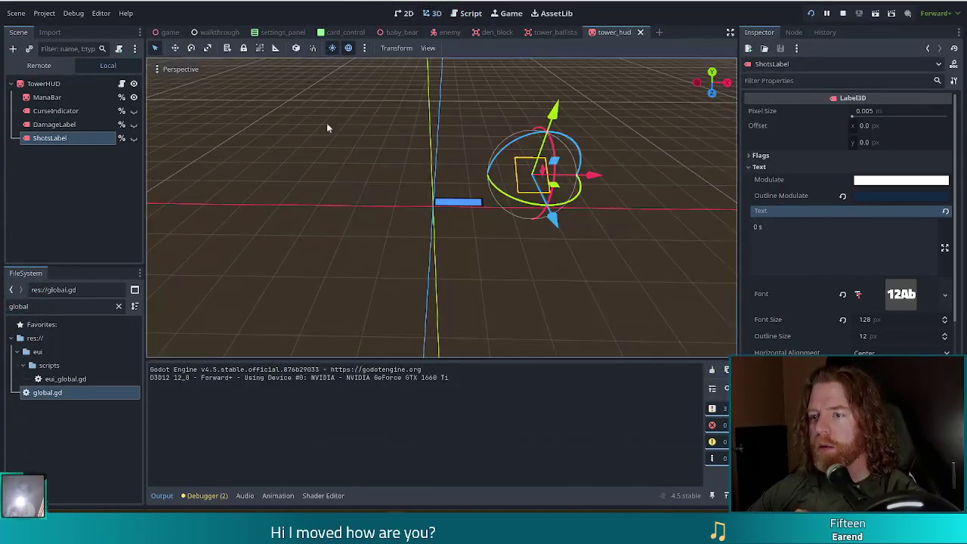
# Unhide ShotsLabel and DamageLabel and slide the "0 s" label left along X.
pyautogui.click(134, 138)
pyautogui.click(134, 124)
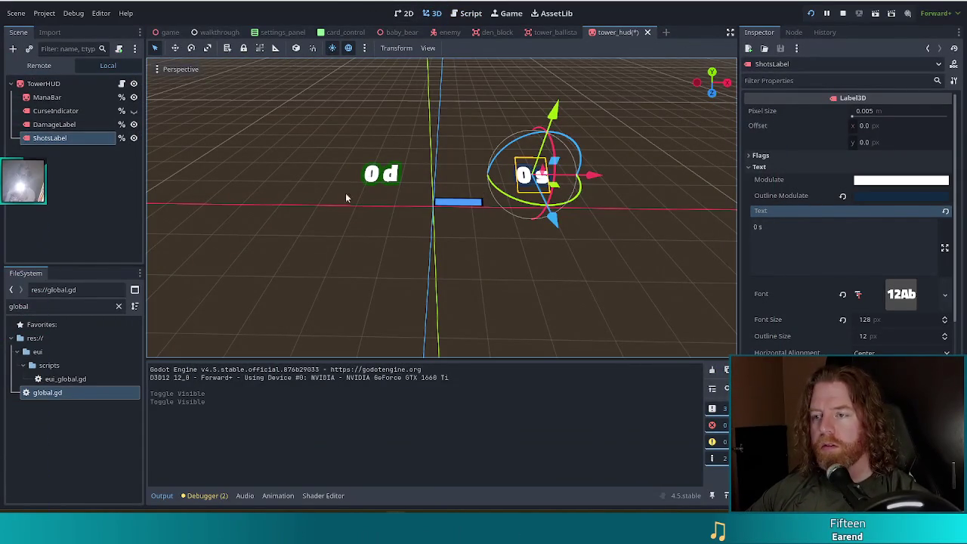
pyautogui.moveTo(588, 178); pyautogui.dragTo(580, 180)
pyautogui.moveTo(572, 179); pyautogui.dragTo(568, 179)
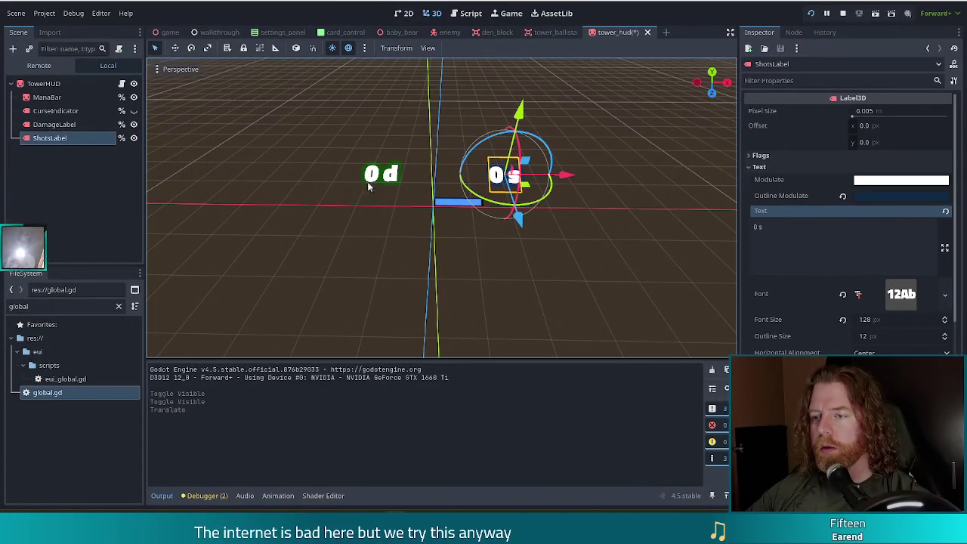
# Move the "0 d" DamageLabel right beside the shots label and save the scene.
pyautogui.click(65, 124)
pyautogui.moveTo(438, 174); pyautogui.dragTo(487, 178)
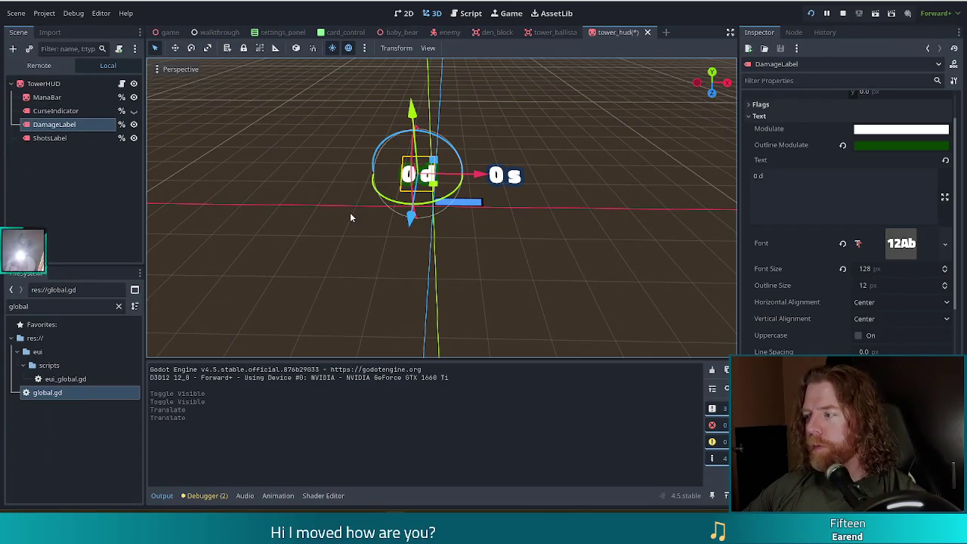
pyautogui.moveTo(482, 178); pyautogui.dragTo(479, 180)
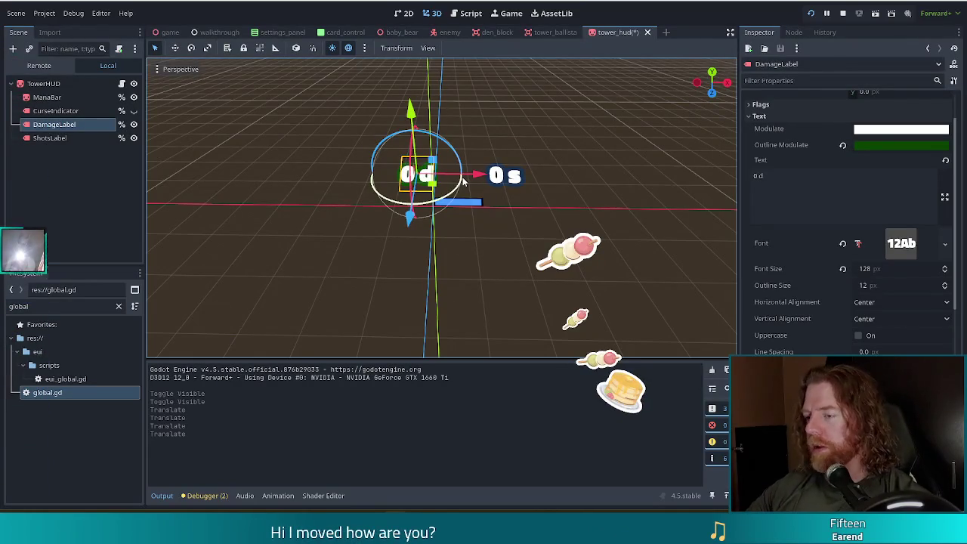
pyautogui.hotkey('ctrl', 's')
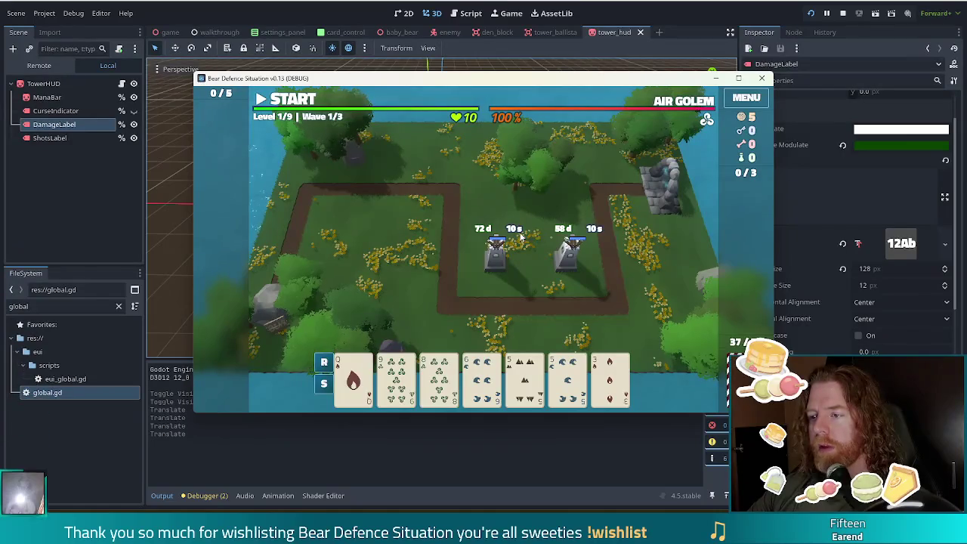
pyautogui.press('F8')
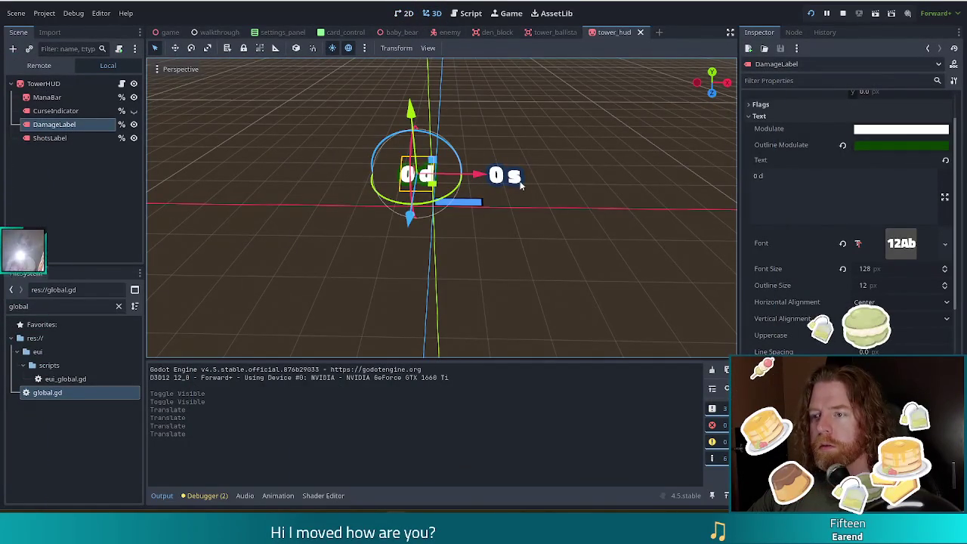
# In front orthographic view, select DamageLabel and ShotsLabel together and nudge them left along X.
pyautogui.press('KP_1')
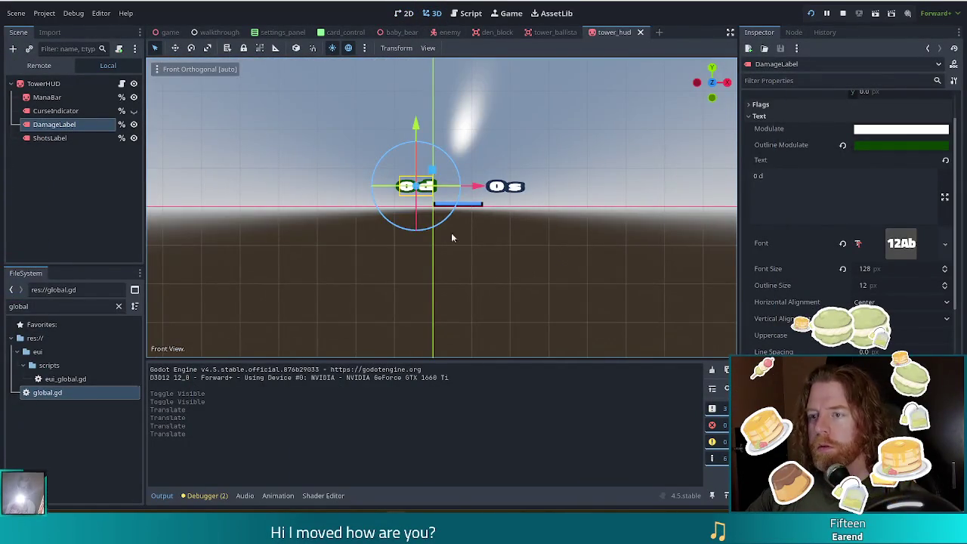
pyautogui.keyDown('shift'); pyautogui.click(53, 138); pyautogui.keyUp('shift')
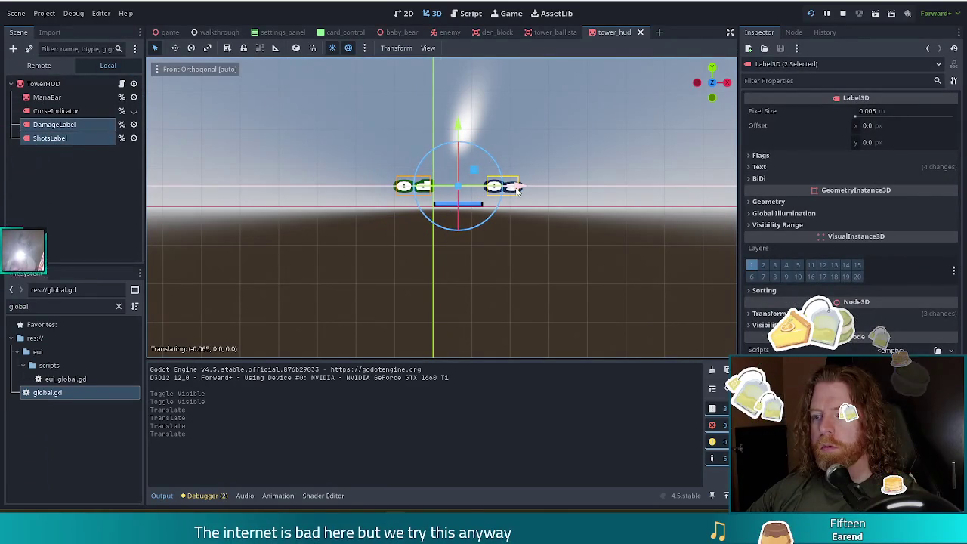
pyautogui.moveTo(522, 186); pyautogui.dragTo(518, 187)
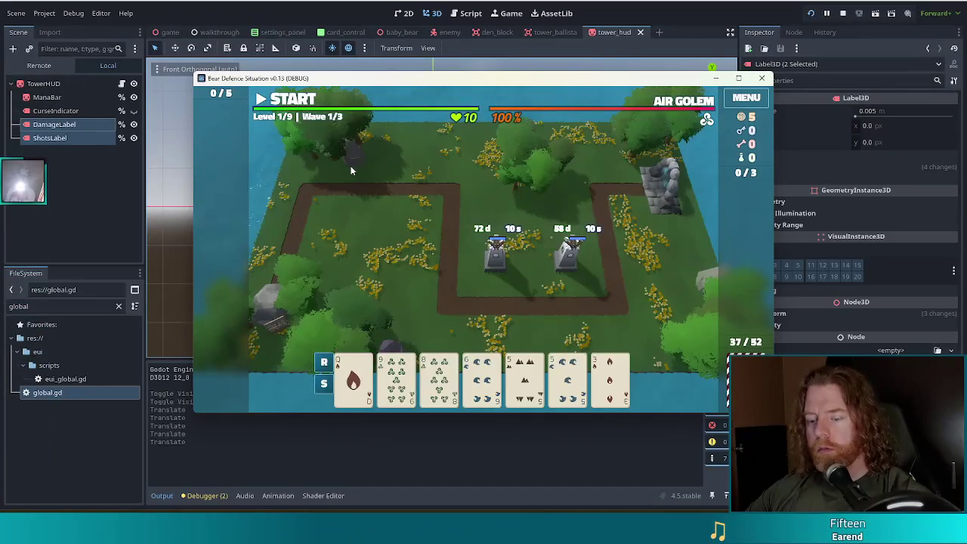
# Clear the wave complete messages and upgrade the existing ballista to level 2.
pyautogui.press('space')
pyautogui.click(486, 300)
pyautogui.press('space')
pyautogui.click(475, 295)
pyautogui.press('space')
pyautogui.click(478, 295)
pyautogui.click(491, 257)
pyautogui.click(483, 337)
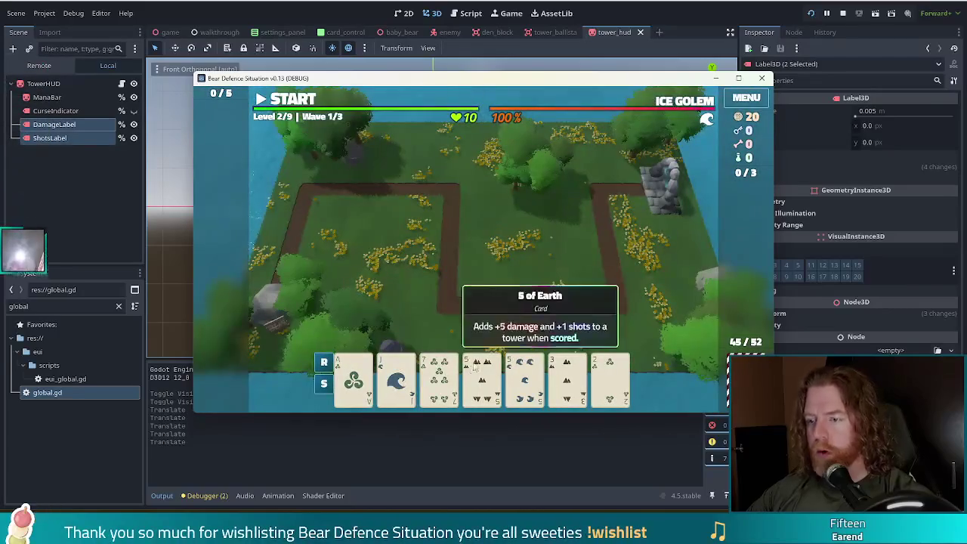
# Discard the 7, 6 and 8 cards, play a pair of 5s as a mid-map ballista, then stop the game.
pyautogui.click(440, 374)
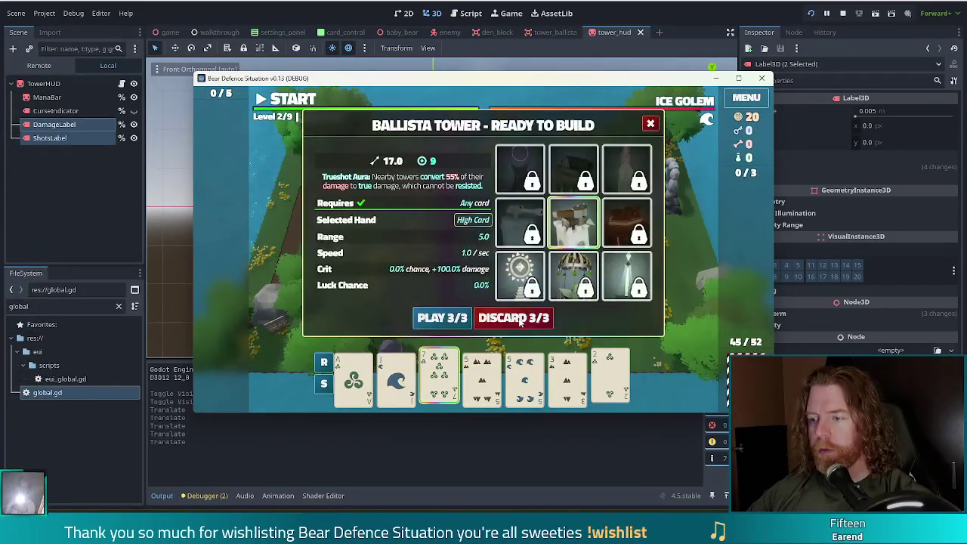
pyautogui.click(520, 319)
pyautogui.click(483, 374)
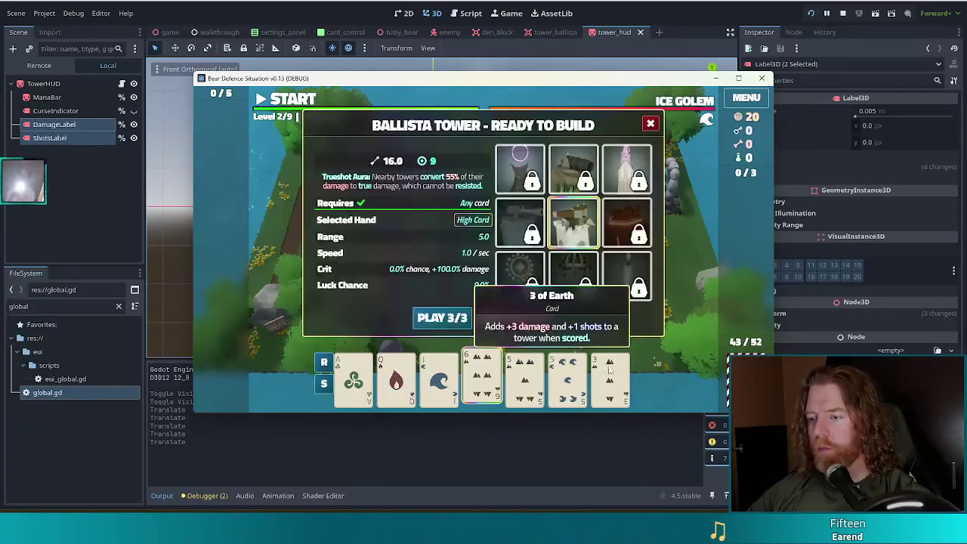
pyautogui.click(537, 319)
pyautogui.click(483, 374)
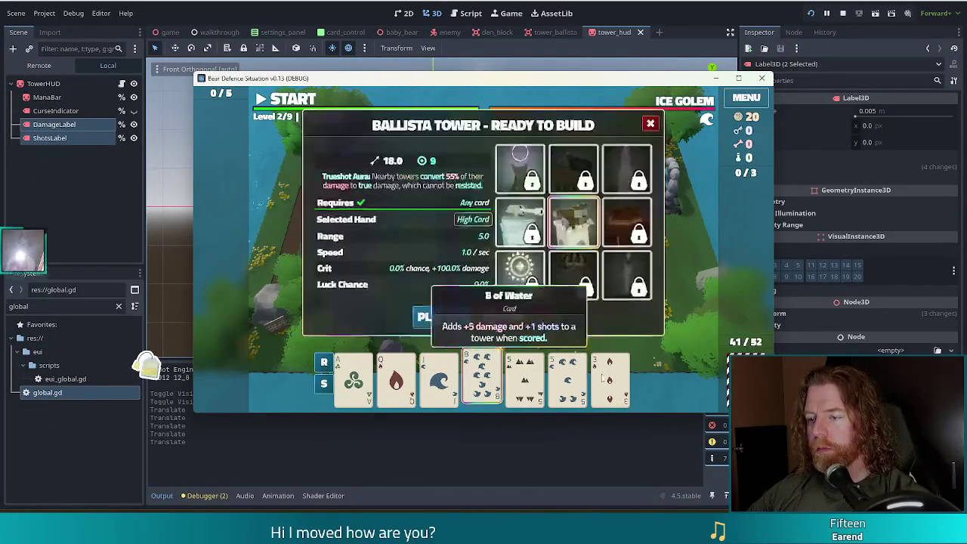
pyautogui.click(518, 319)
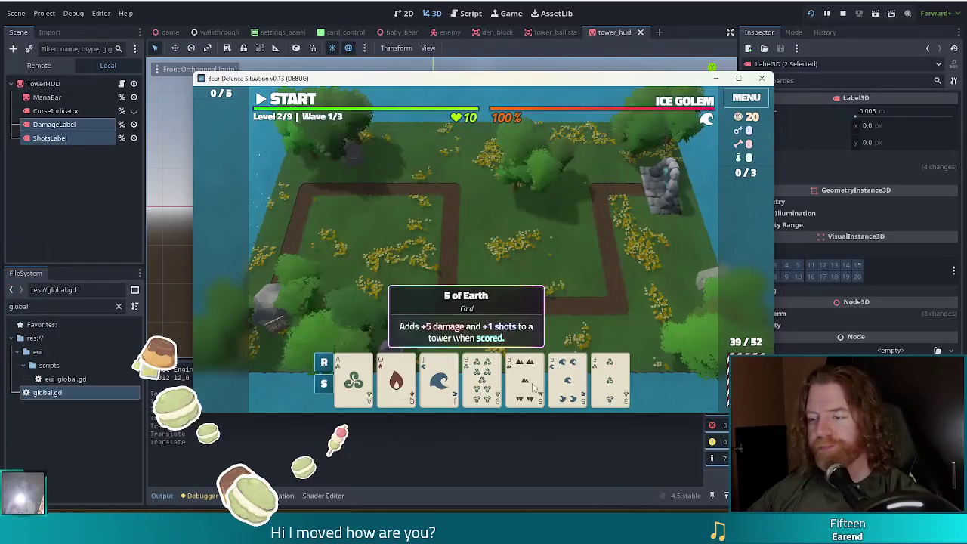
pyautogui.click(534, 386)
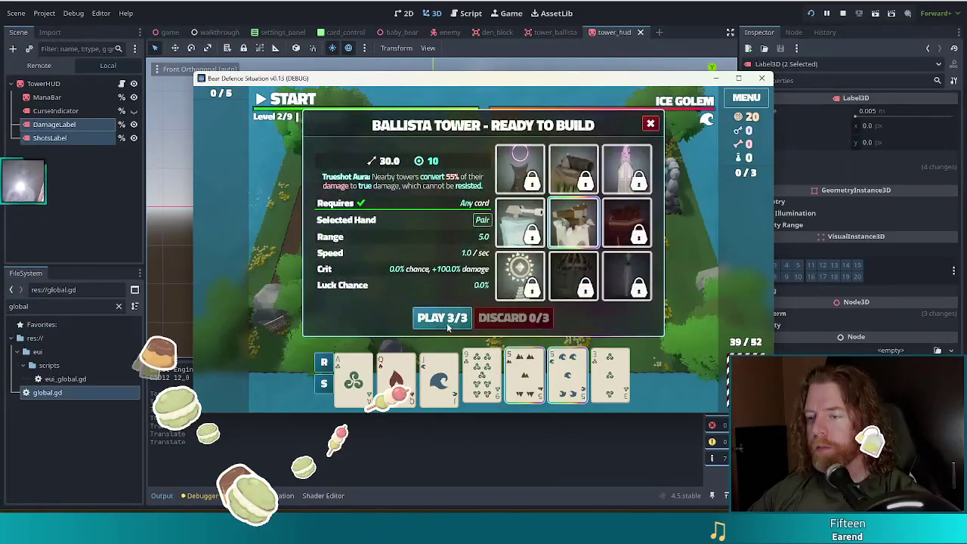
pyautogui.click(456, 320)
pyautogui.click(491, 280)
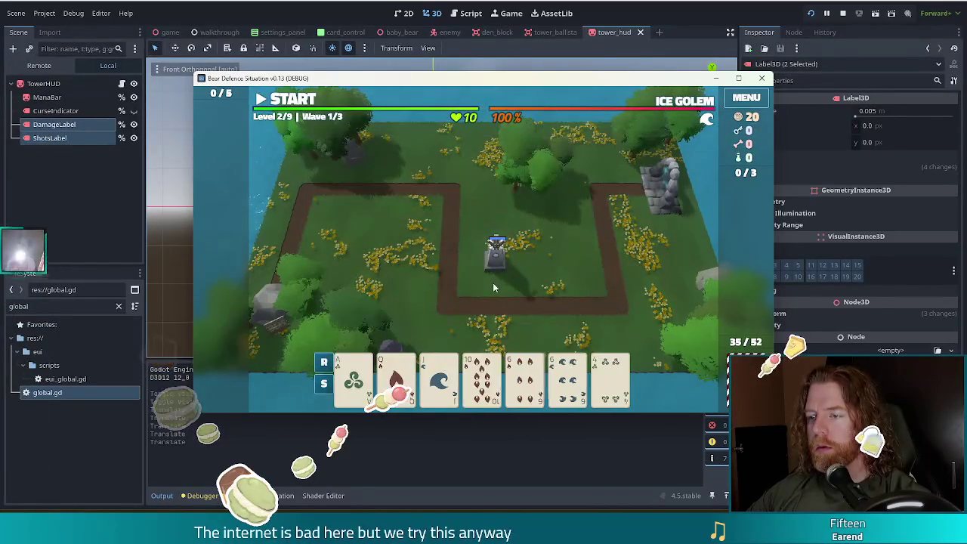
pyautogui.press('F8')
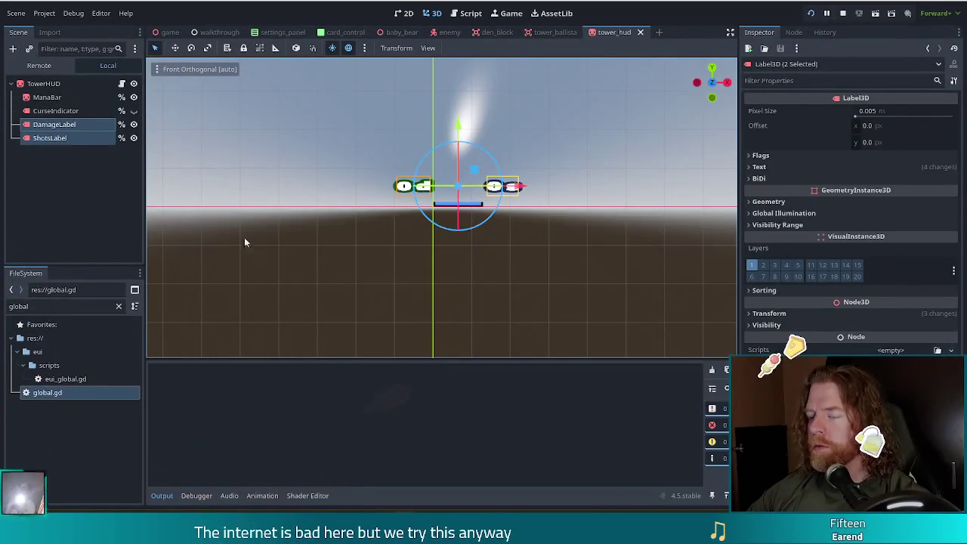
# Run the project again with F5.
pyautogui.press('F5')
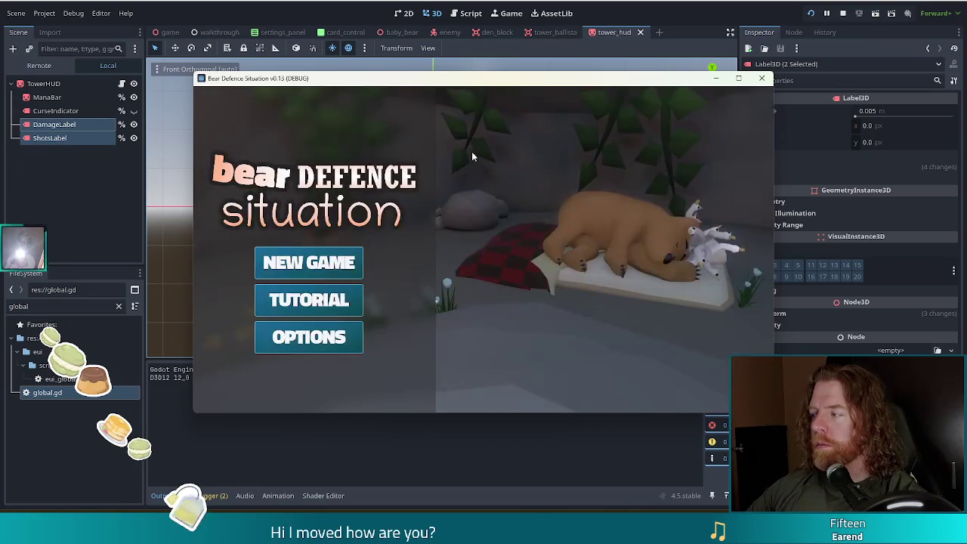
# Start a new game, place a ballista and check its stats, then toggle the stat label visibility.
pyautogui.click(339, 253)
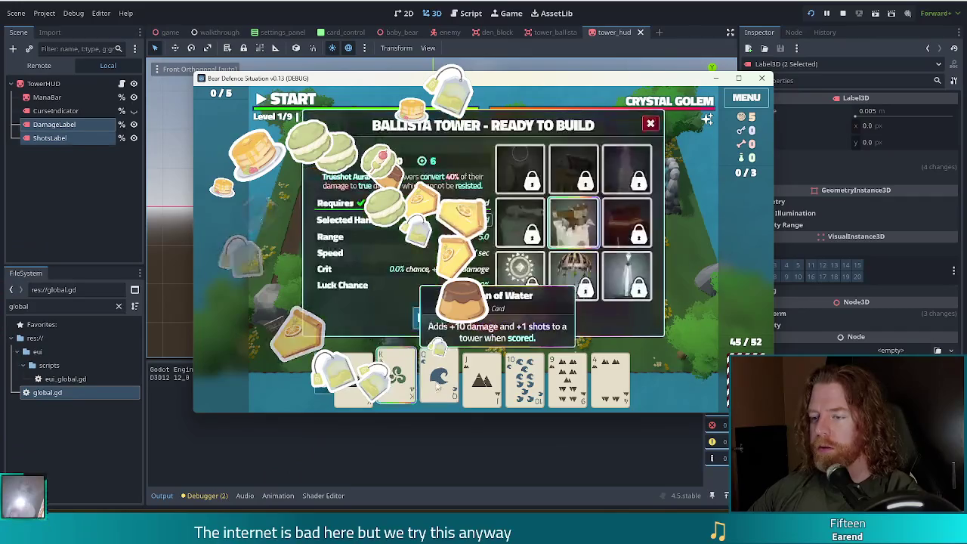
pyautogui.click(443, 318)
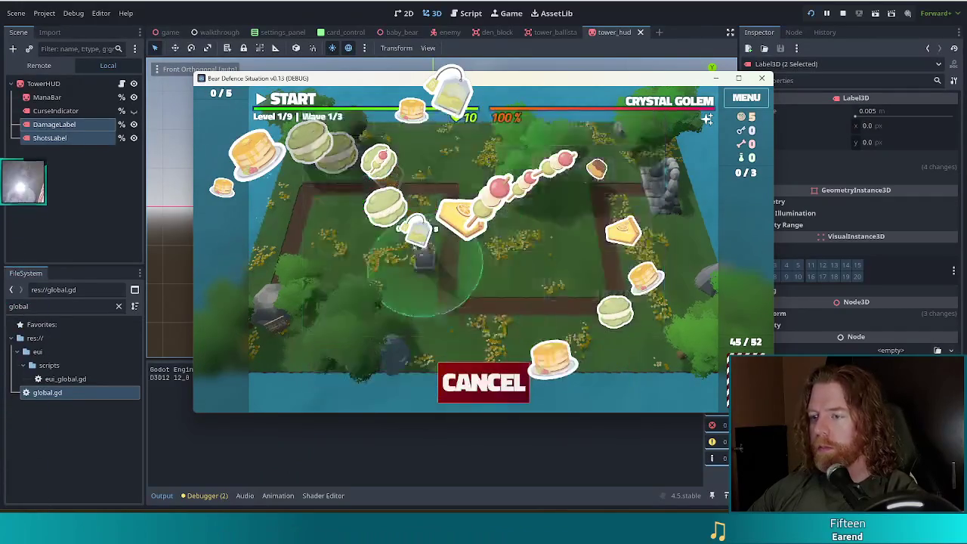
pyautogui.click(563, 258)
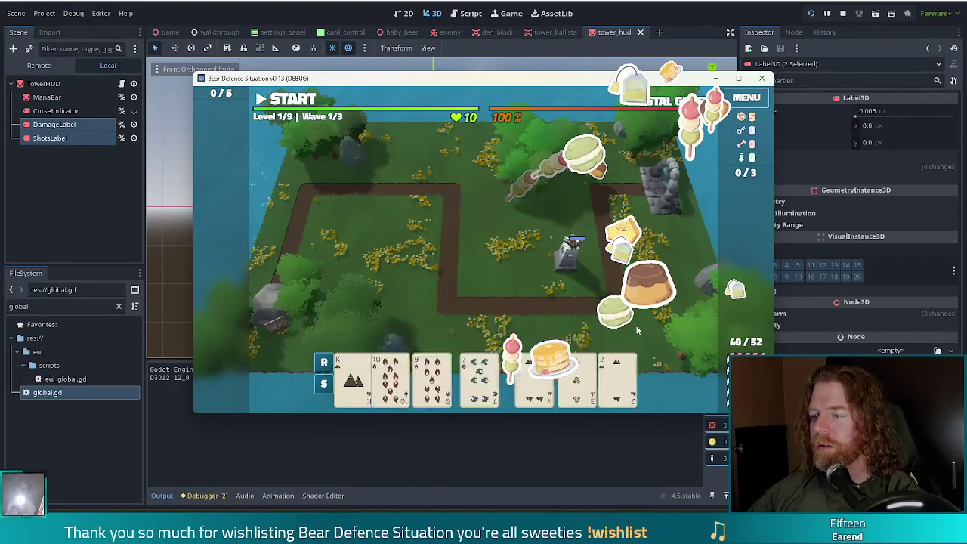
pyautogui.click(566, 272)
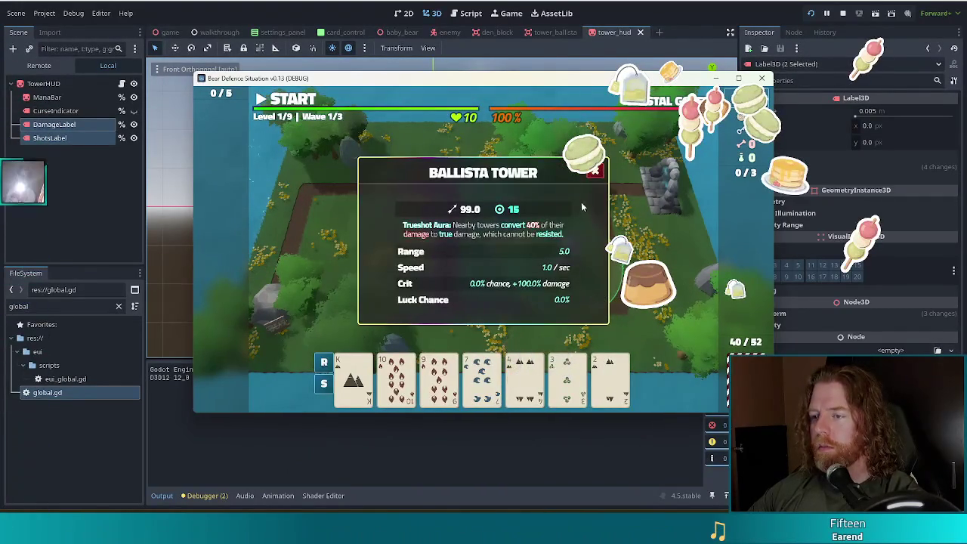
pyautogui.click(594, 172)
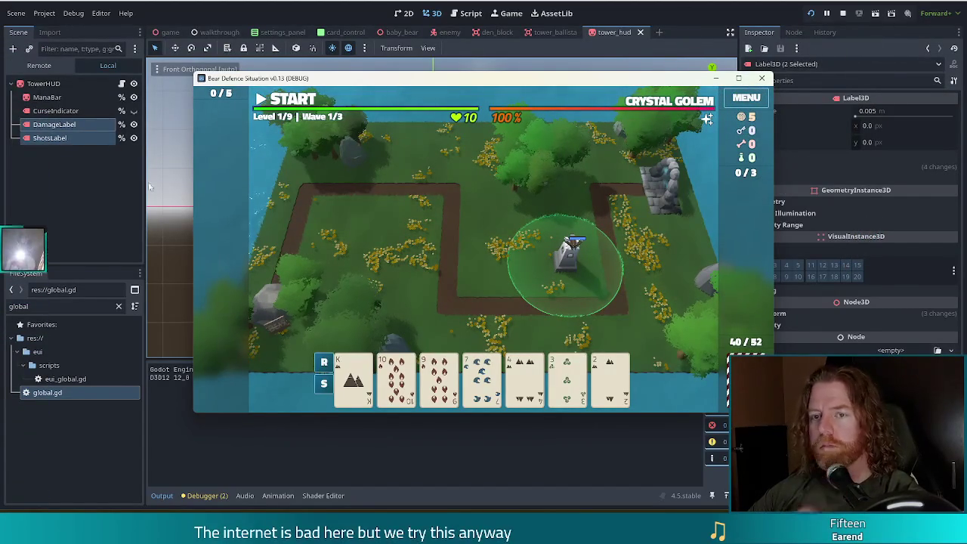
pyautogui.click(136, 127)
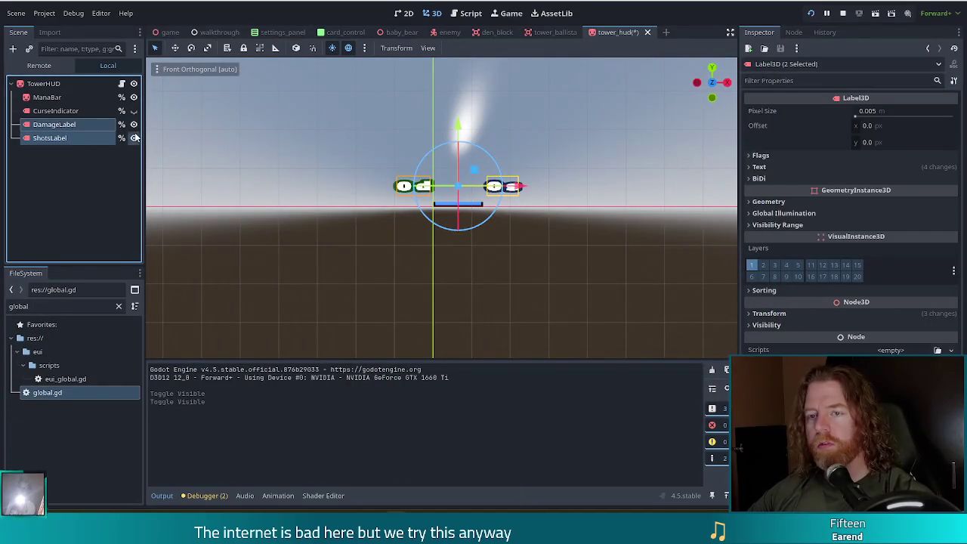
pyautogui.hotkey('alt', 'Tab')
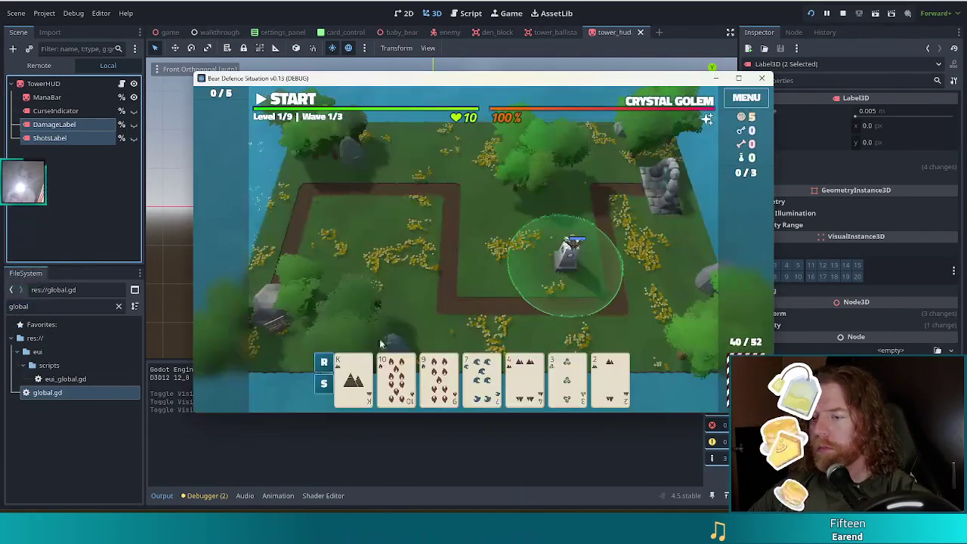
# Build a ballista from a single selected card, then stop the game.
pyautogui.click(567, 370)
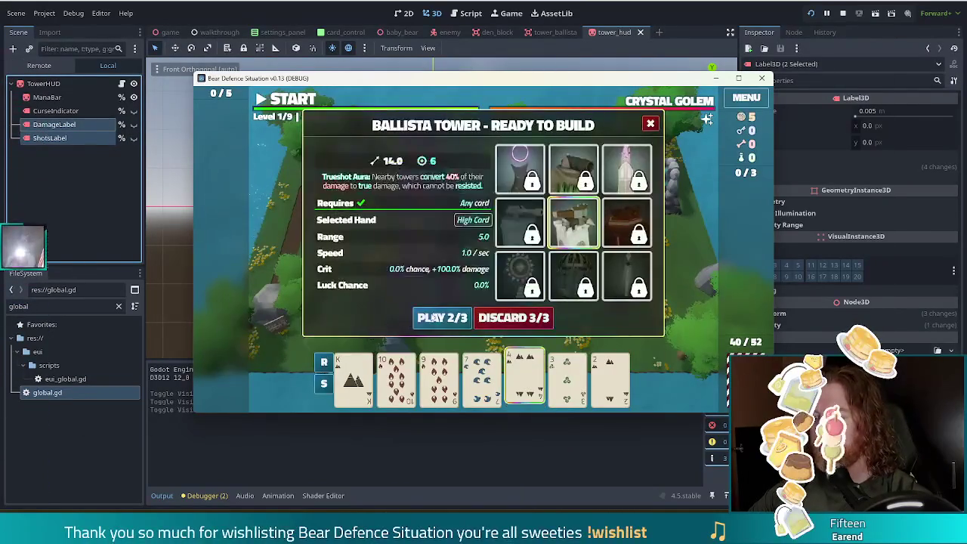
pyautogui.click(443, 317)
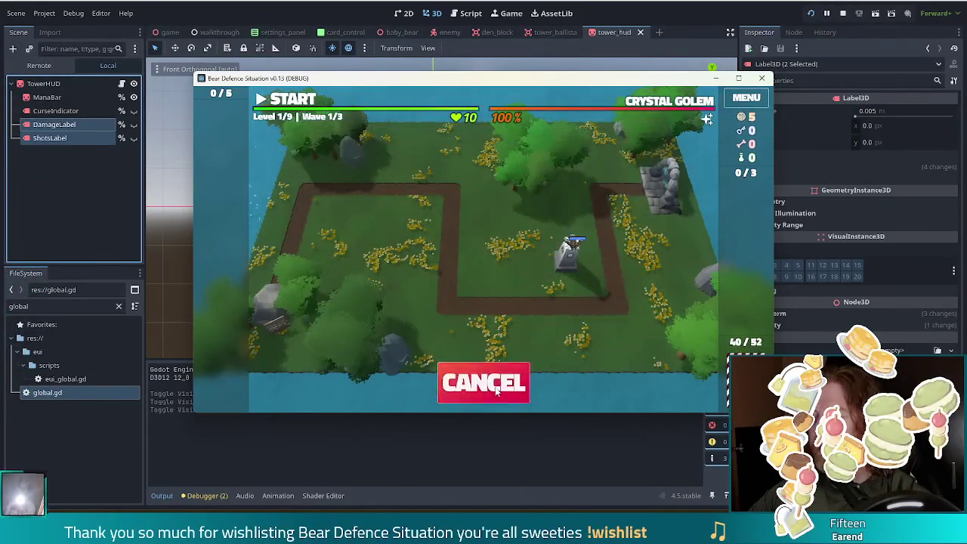
pyautogui.click(837, 10)
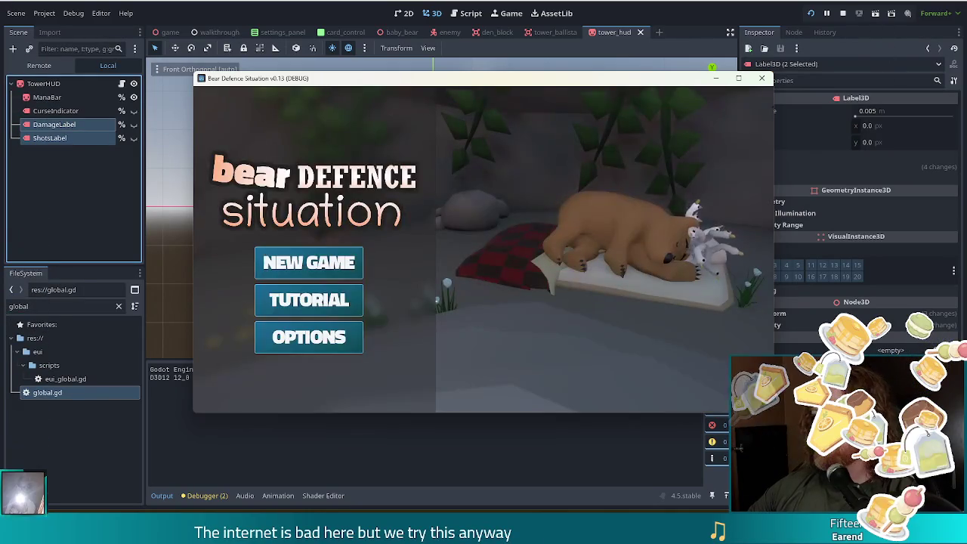
# Start a new game, play a Full House of two Kings and three 3s, and place the ballista.
pyautogui.click(280, 261)
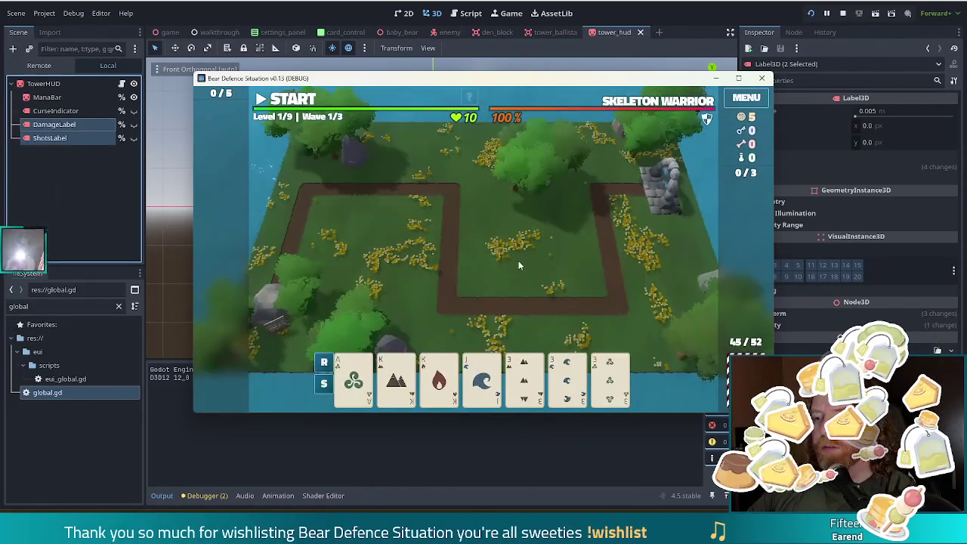
pyautogui.click(396, 378)
pyautogui.click(440, 381)
pyautogui.click(524, 376)
pyautogui.click(611, 376)
pyautogui.click(567, 376)
pyautogui.click(441, 318)
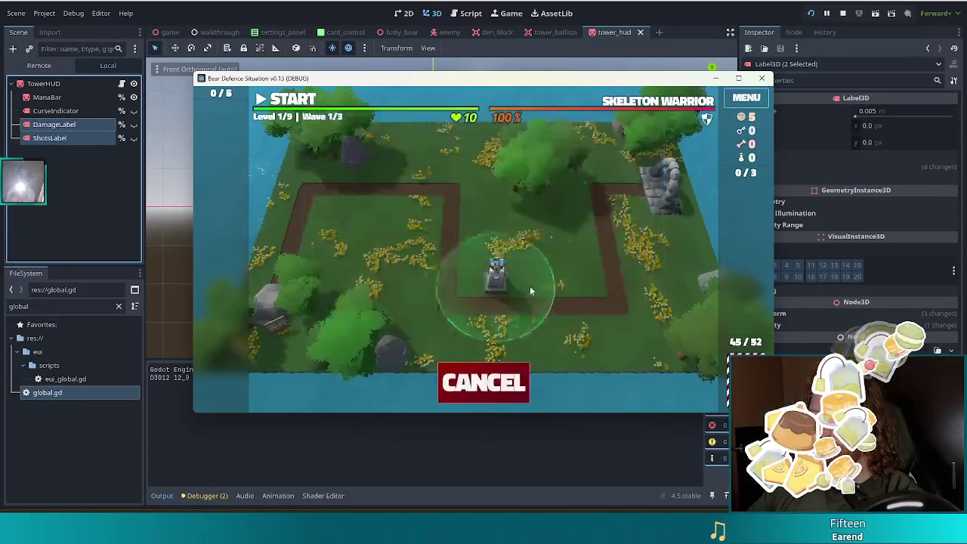
pyautogui.click(499, 272)
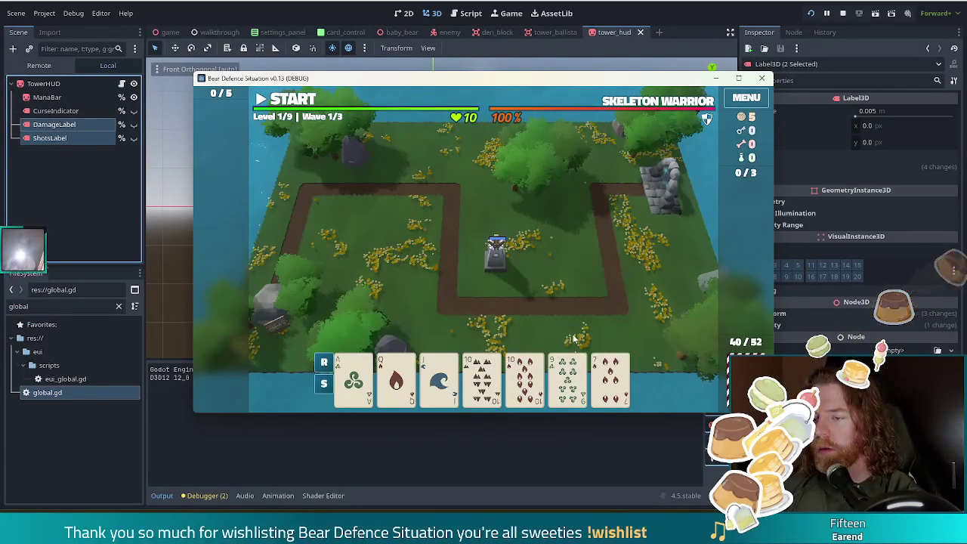
# Discard the 9, then the 7 and 6, then another 9 for new cards.
pyautogui.click(567, 378)
pyautogui.click(520, 317)
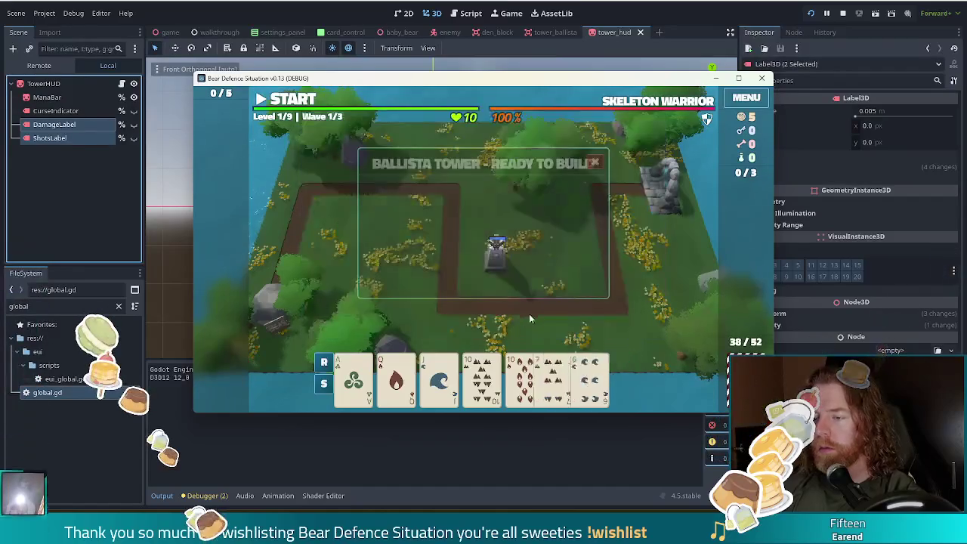
pyautogui.click(567, 377)
pyautogui.click(508, 318)
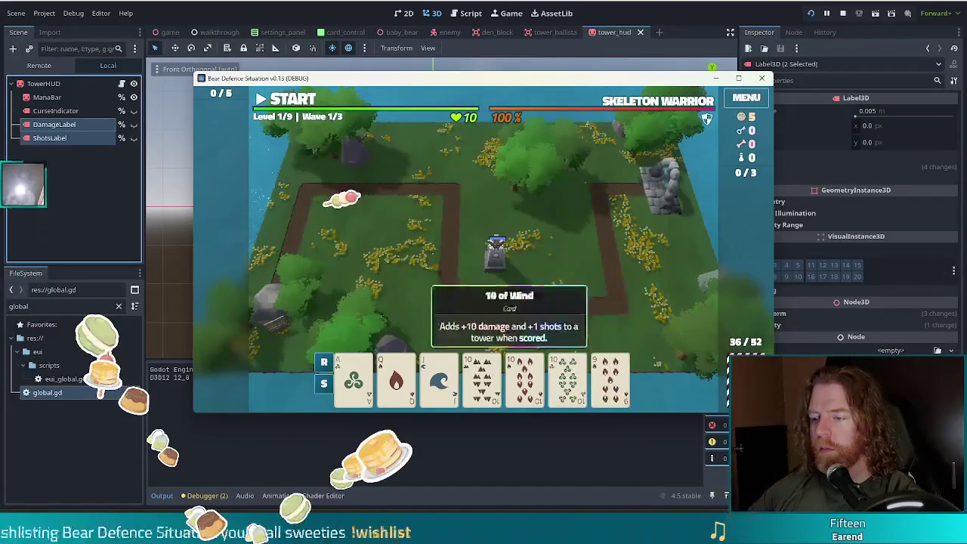
pyautogui.click(610, 378)
pyautogui.click(520, 317)
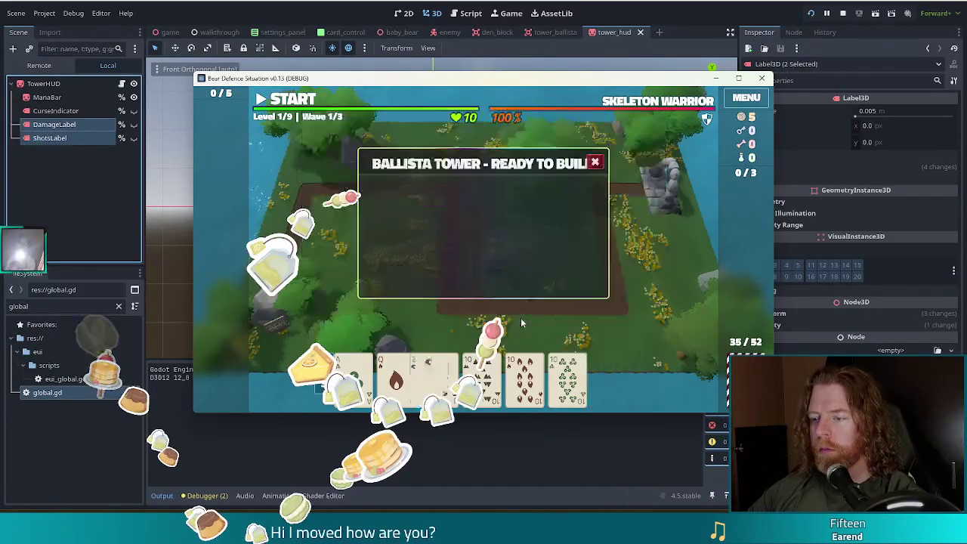
# Play a four of a kind, place the second ballista, and stop the game.
pyautogui.click(611, 378)
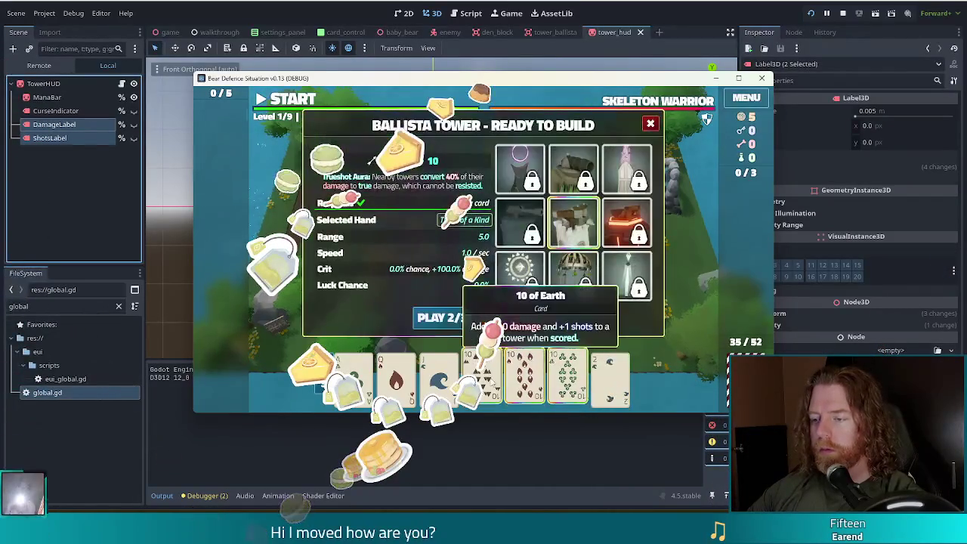
pyautogui.click(443, 318)
pyautogui.click(544, 266)
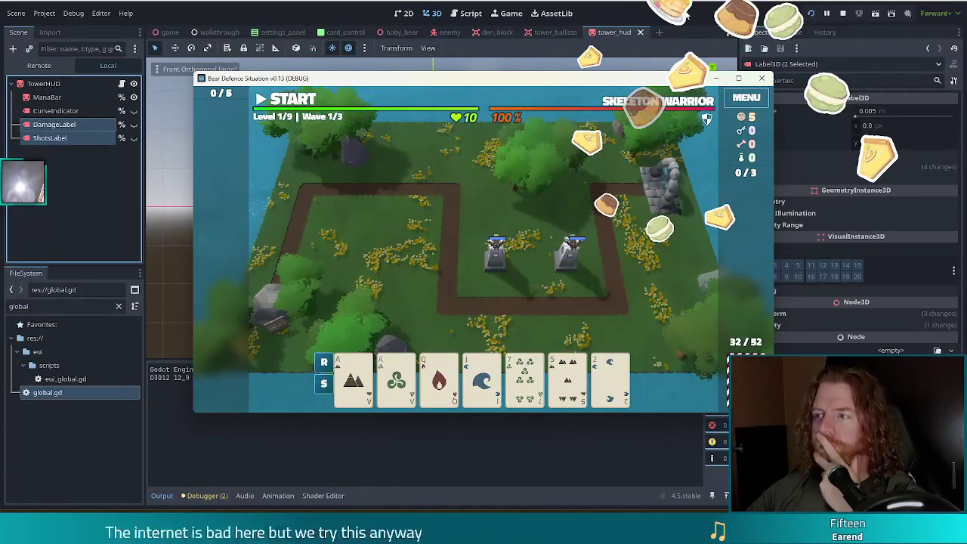
pyautogui.click(704, 70)
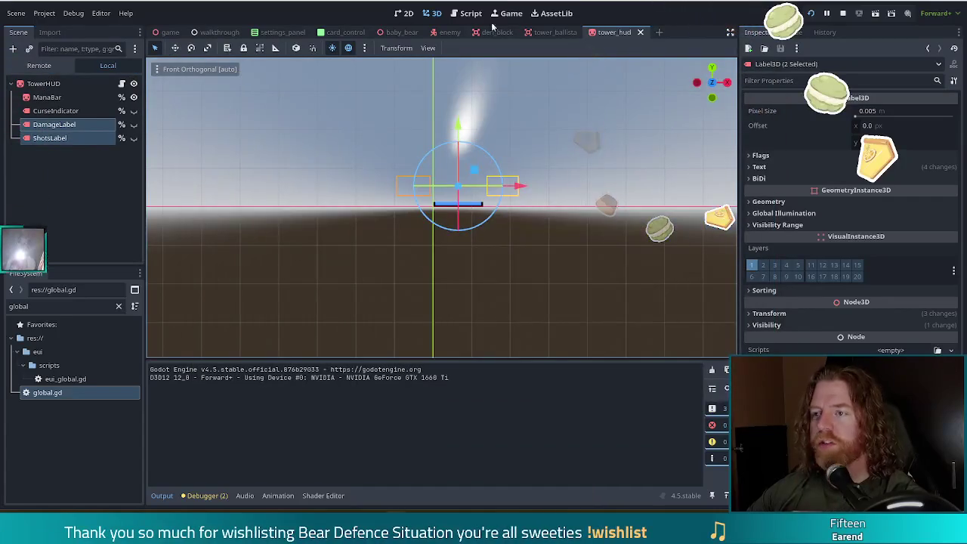
pyautogui.click(469, 13)
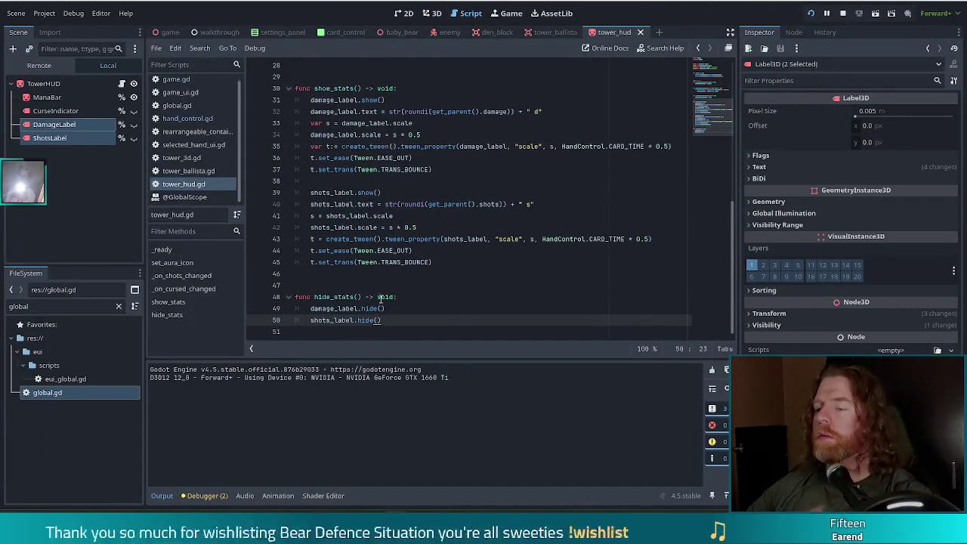
# Insert 'await get_tree().create_timer(1.0).timeout' at the top of hide_stats, then run the game.
pyautogui.click(423, 298)
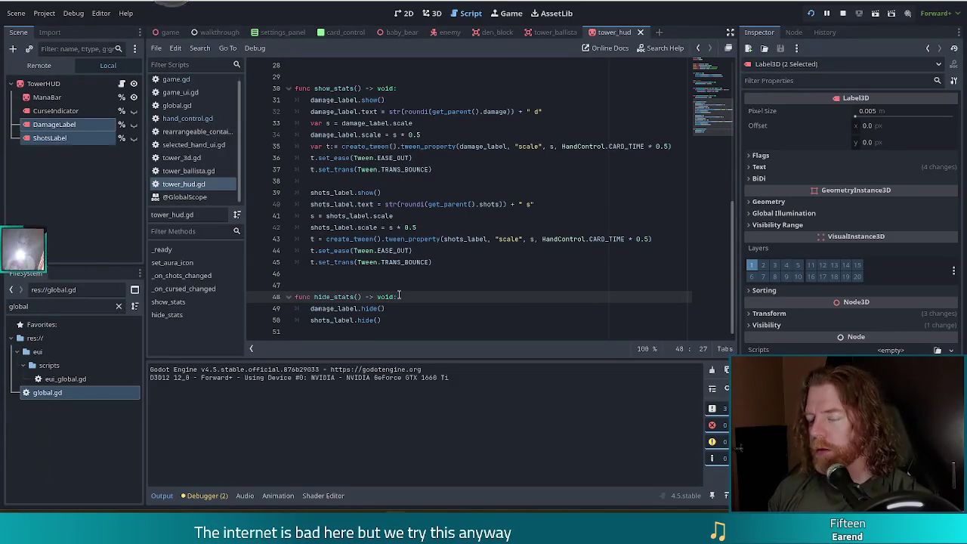
pyautogui.press('Return')
pyautogui.write('awa')
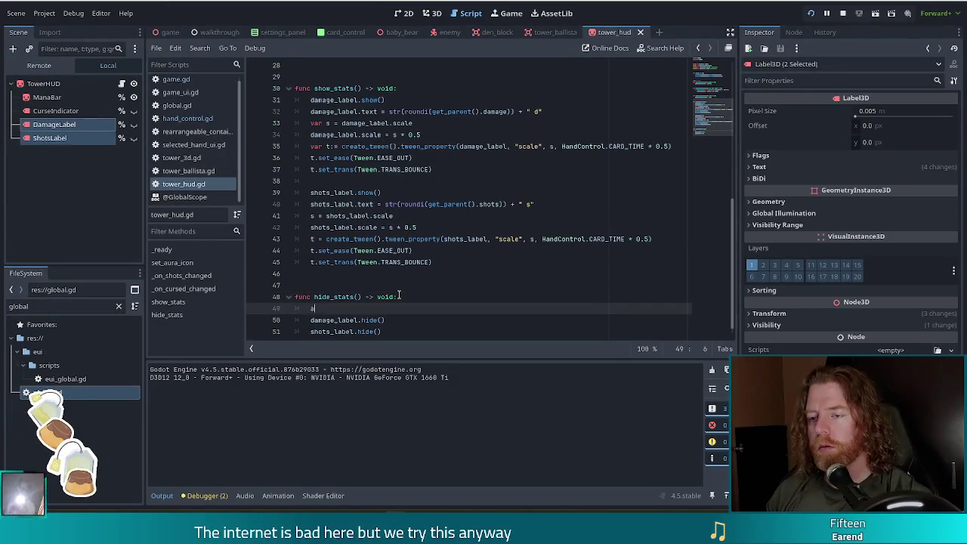
pyautogui.write('it create_tween().')
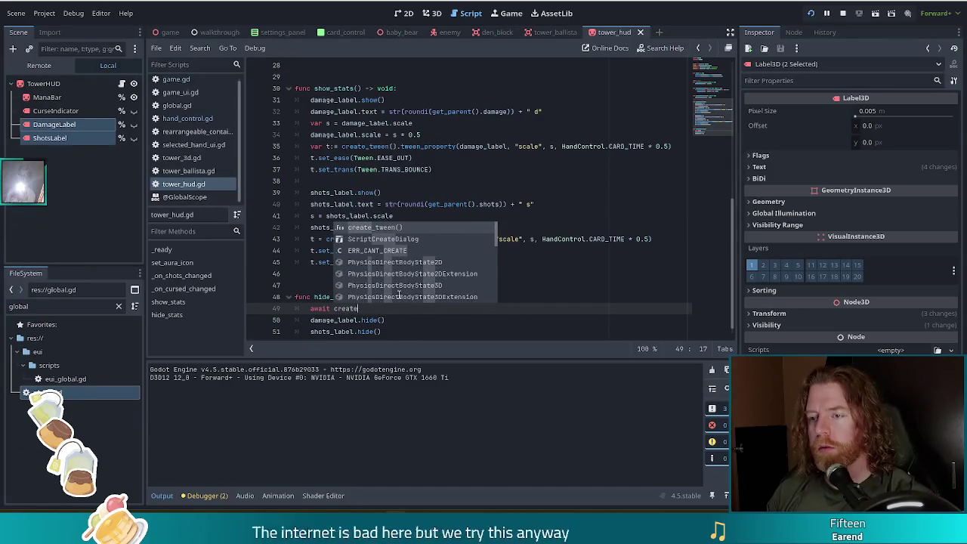
pyautogui.press('Return')
pyautogui.write('.')
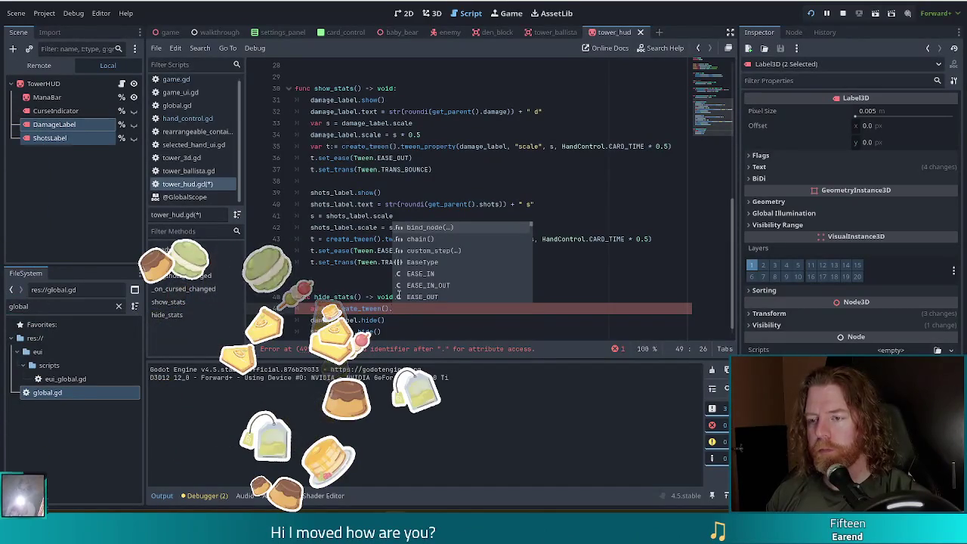
pyautogui.hotkey('shift', 'Home')
pyautogui.write('await sea')
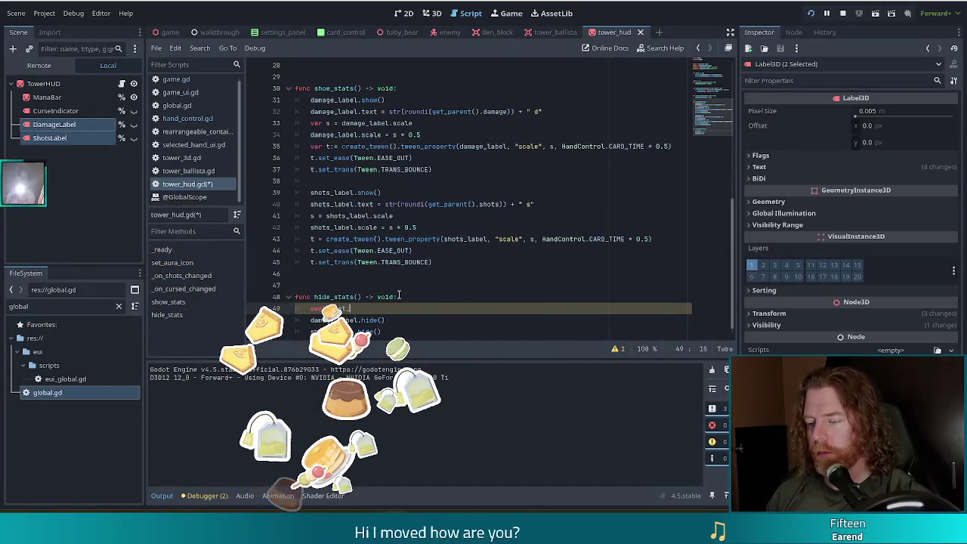
pyautogui.write('et_tree().c')
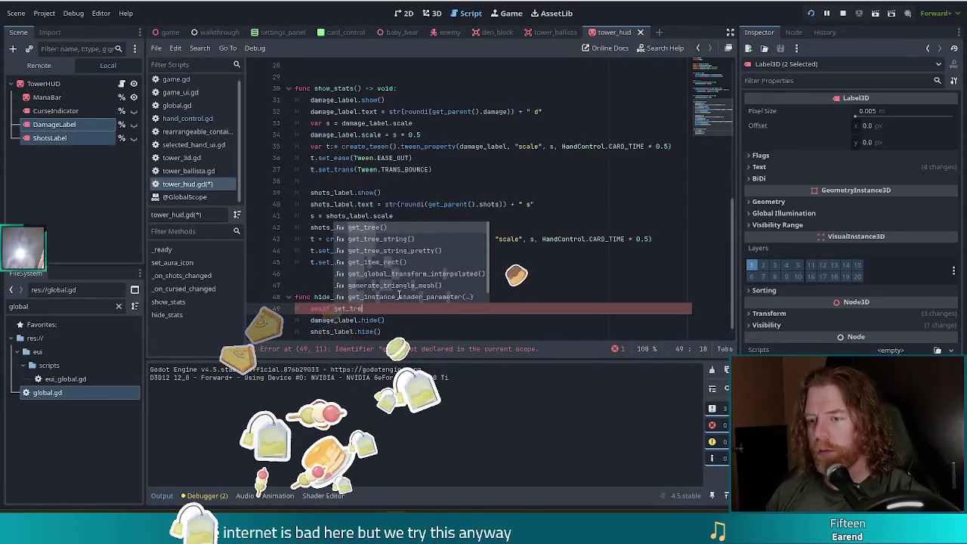
pyautogui.write('reate_t')
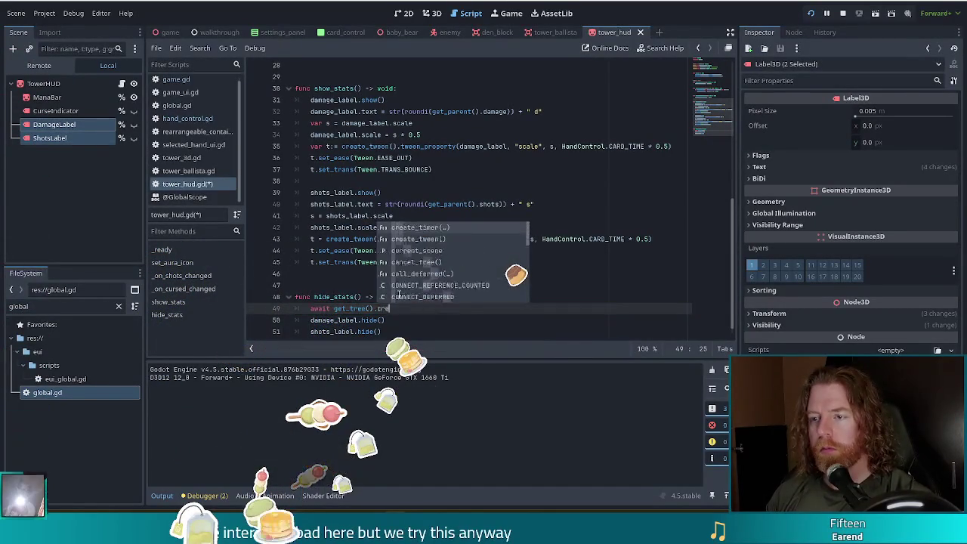
pyautogui.press('Return')
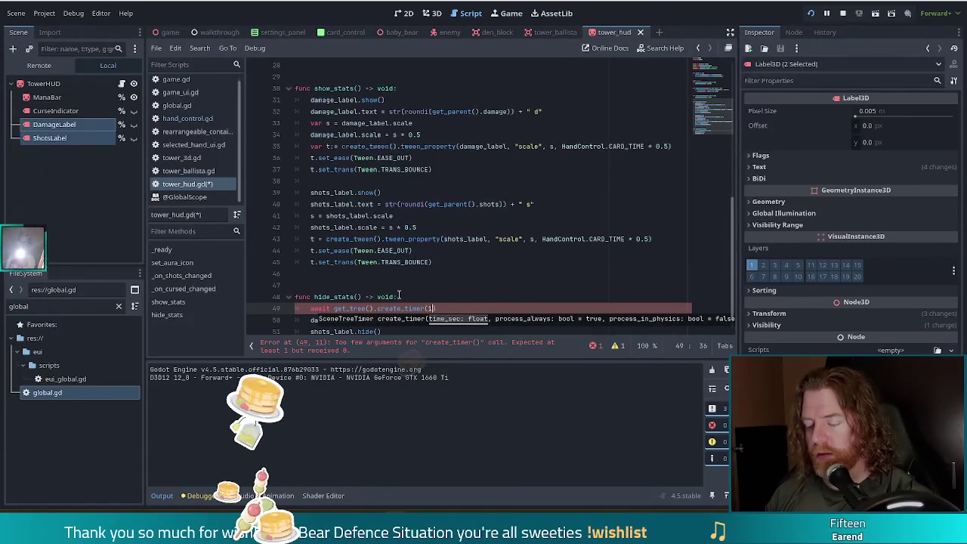
pyautogui.write(').tim')
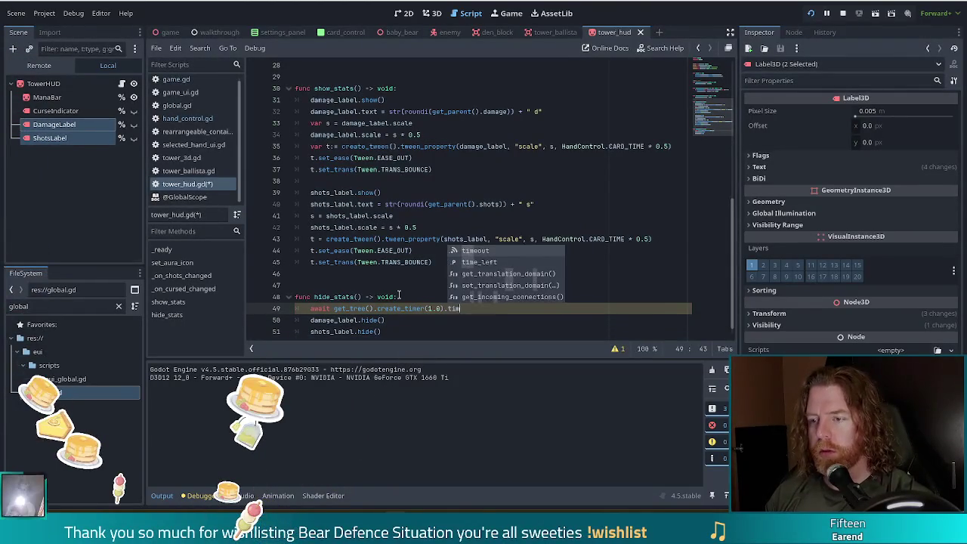
pyautogui.write('eout')
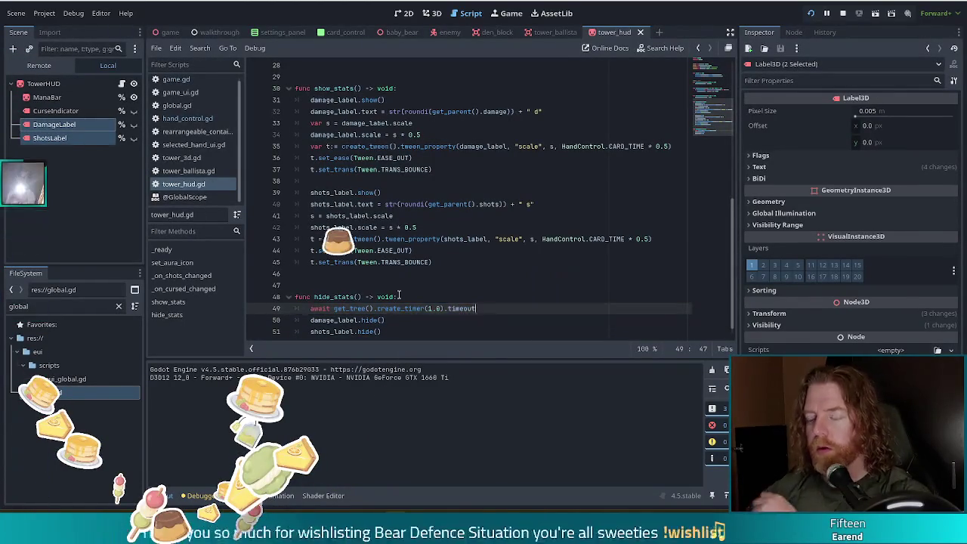
pyautogui.hotkey('alt', 'Tab')
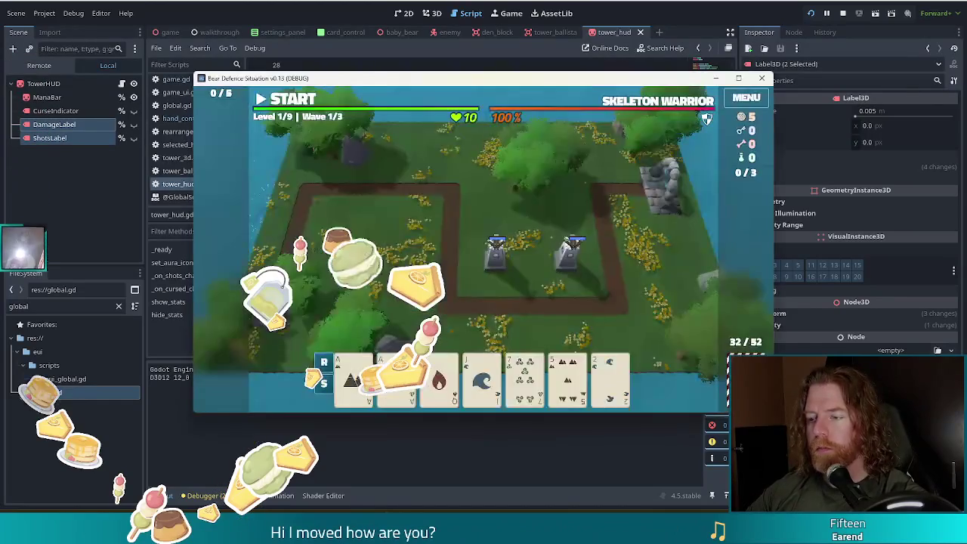
# Select cards, play them, and place the first ballista on the map.
pyautogui.click(567, 374)
pyautogui.click(568, 374)
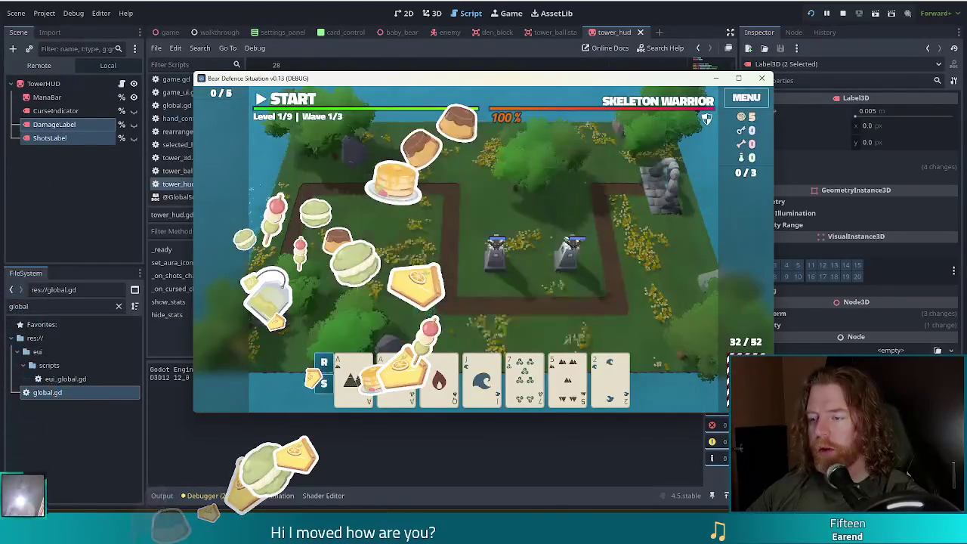
pyautogui.click(524, 378)
pyautogui.click(442, 318)
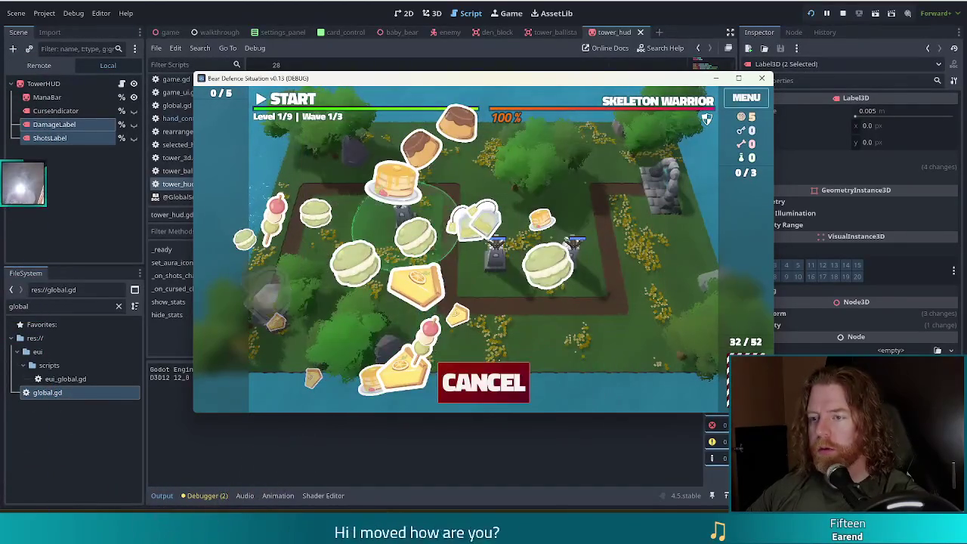
pyautogui.click(389, 249)
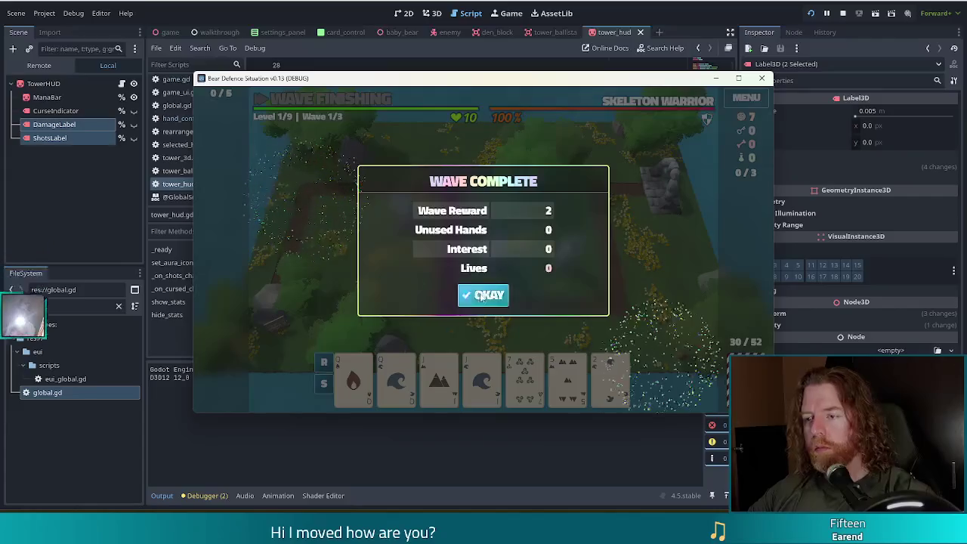
# Continue past wave complete, place a Two Pair ballista middle-left, then stop the game with F8.
pyautogui.click(484, 293)
pyautogui.click(342, 391)
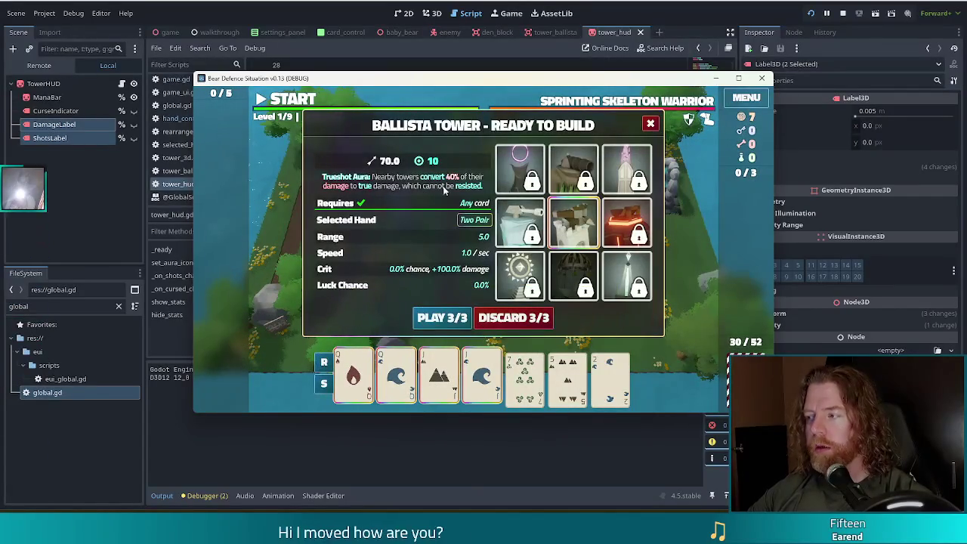
pyautogui.click(441, 319)
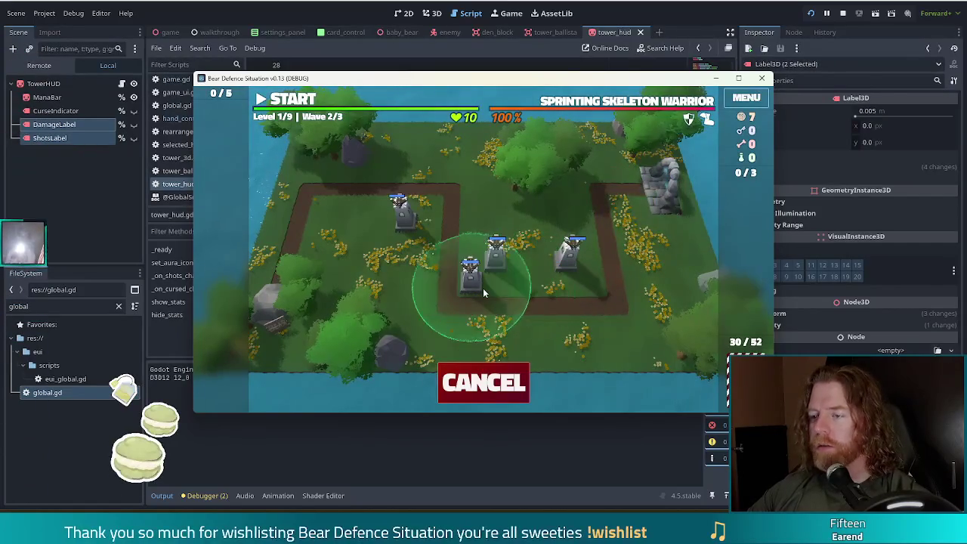
pyautogui.click(483, 290)
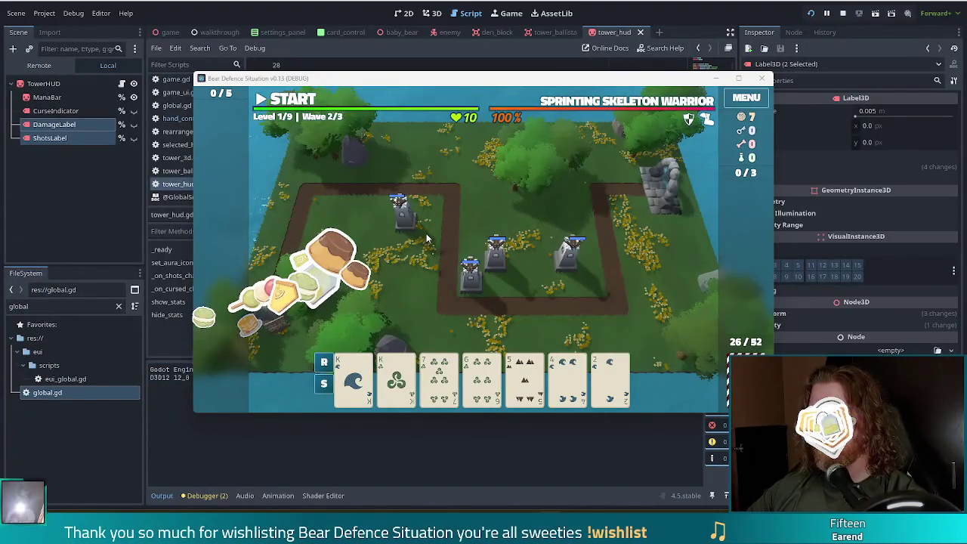
pyautogui.press('F8')
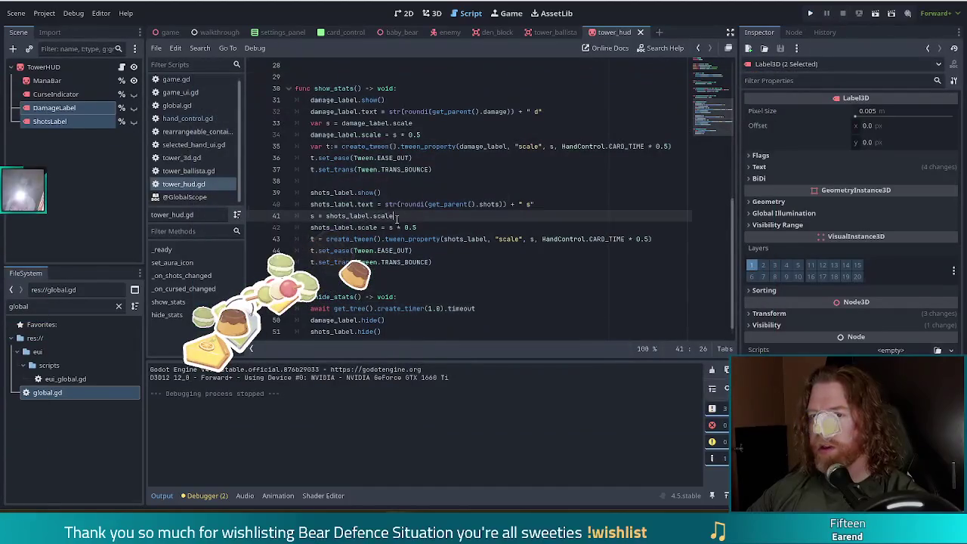
# Show ShotsLabel alone in the Inspector, then bring the Nextcloud browser window forward.
pyautogui.click(53, 165)
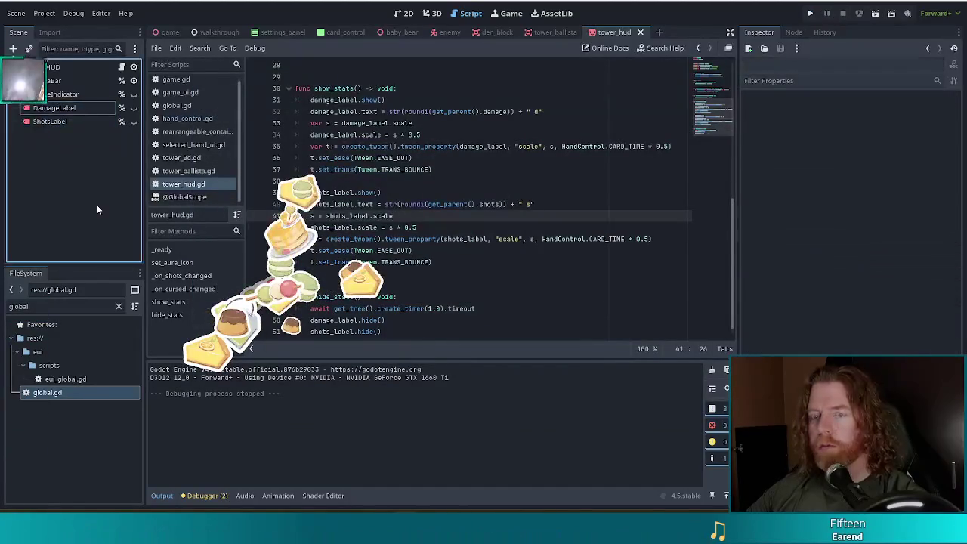
pyautogui.click(65, 127)
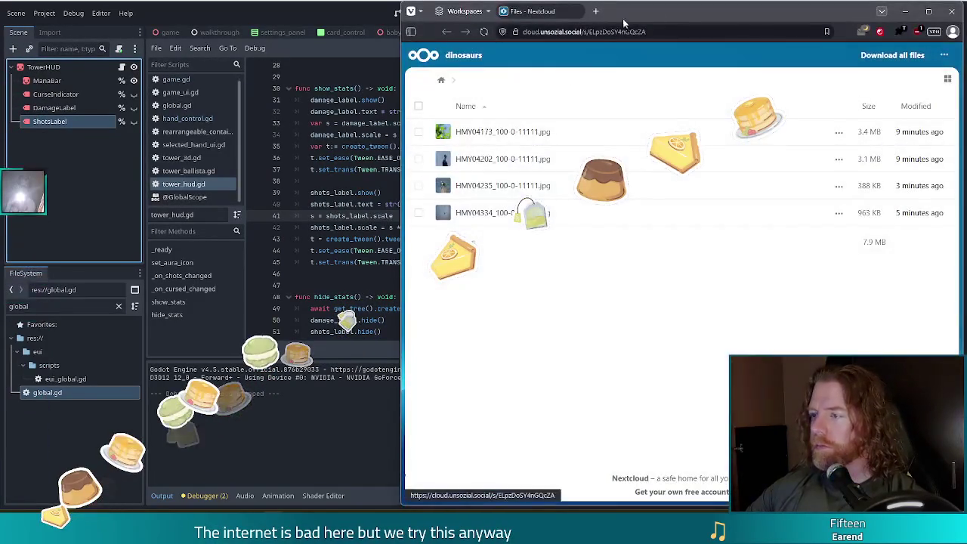
pyautogui.moveTo(622, 18)
pyautogui.mouseDown()
pyautogui.moveTo(562, 15)
pyautogui.moveTo(563, 0)
pyautogui.mouseUp()
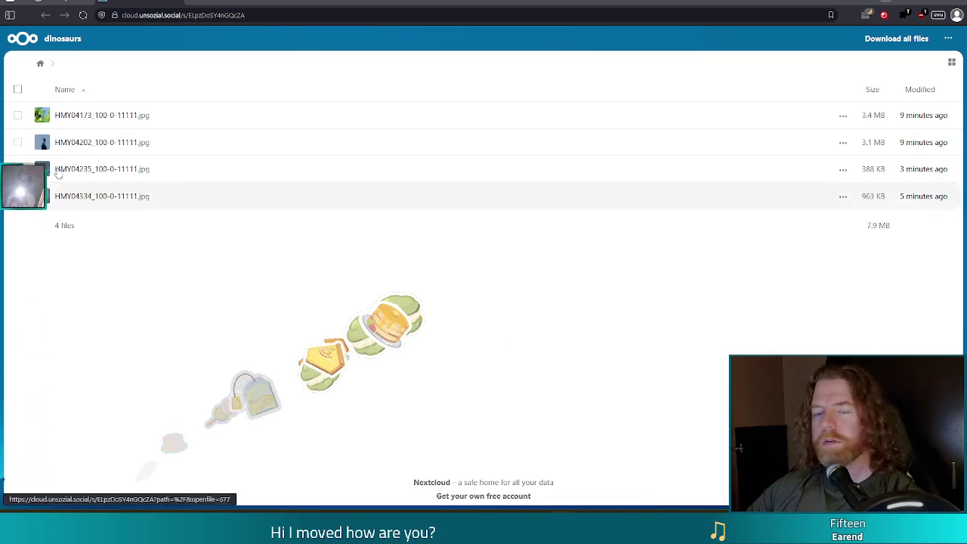
# View photos HMY04173, HMY04202, HMY04235 and HMY04334 in the dinosaurs share, then return to Godot.
pyautogui.click(57, 117)
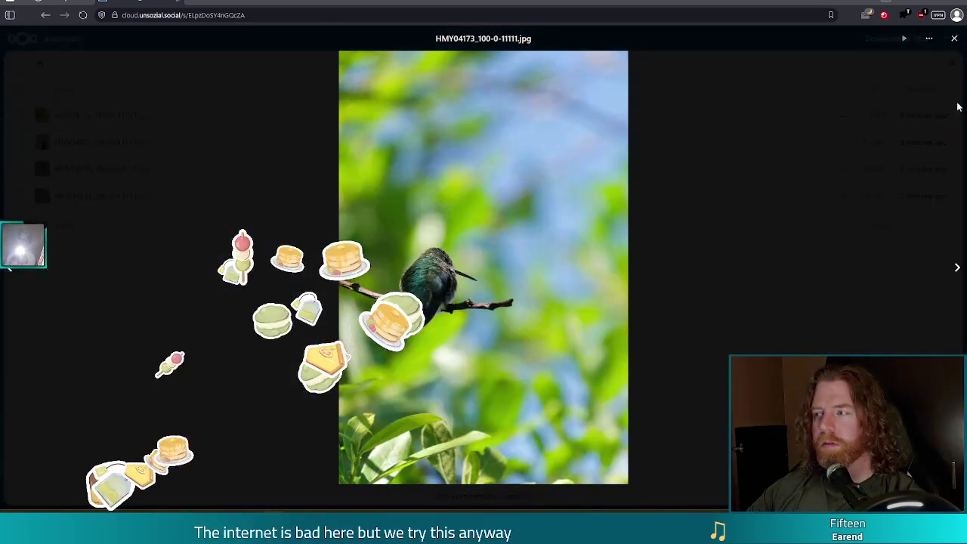
pyautogui.click(955, 40)
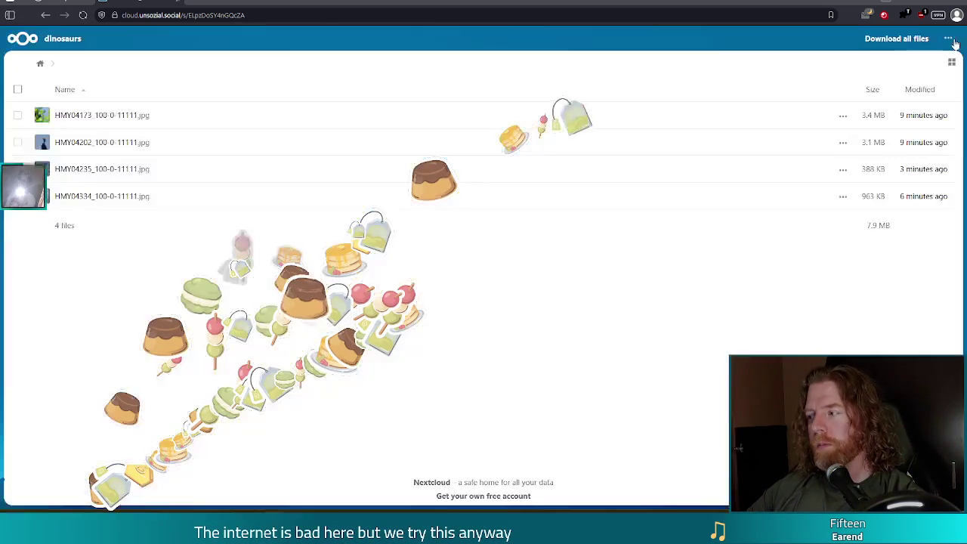
pyautogui.click(134, 144)
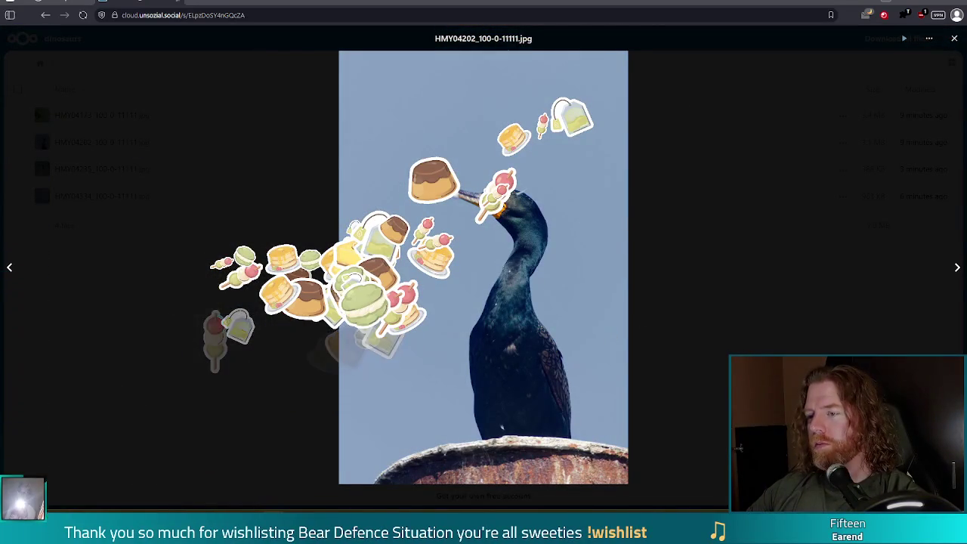
pyautogui.click(954, 39)
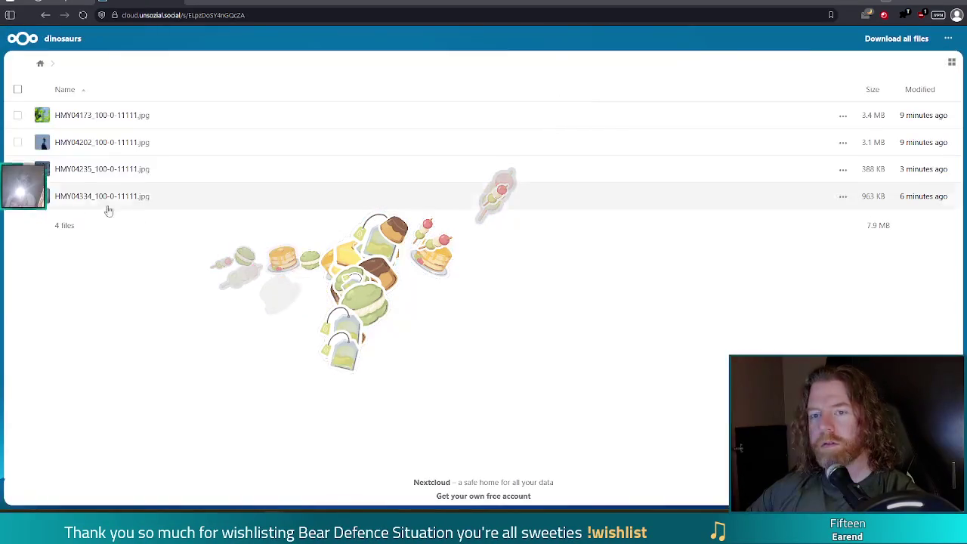
pyautogui.click(93, 170)
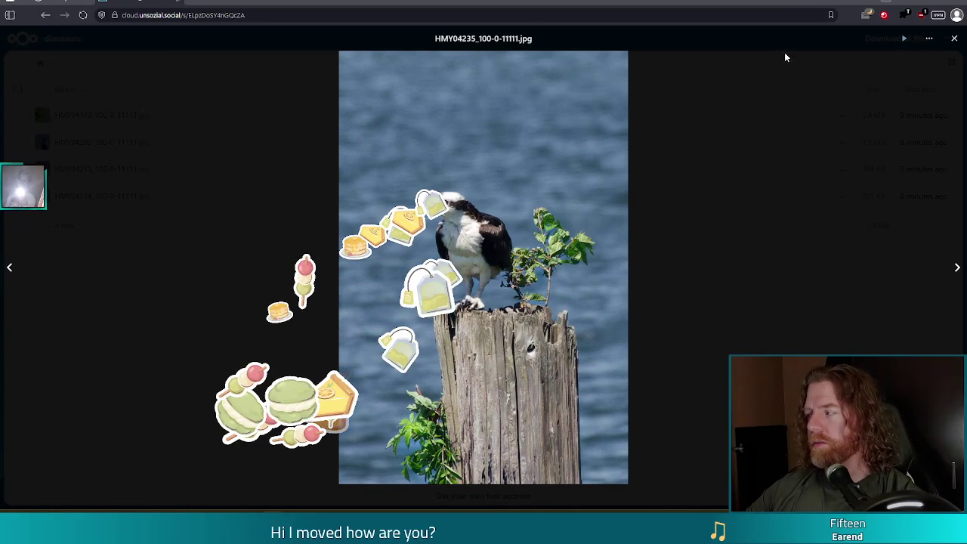
pyautogui.press('Escape')
pyautogui.click(106, 195)
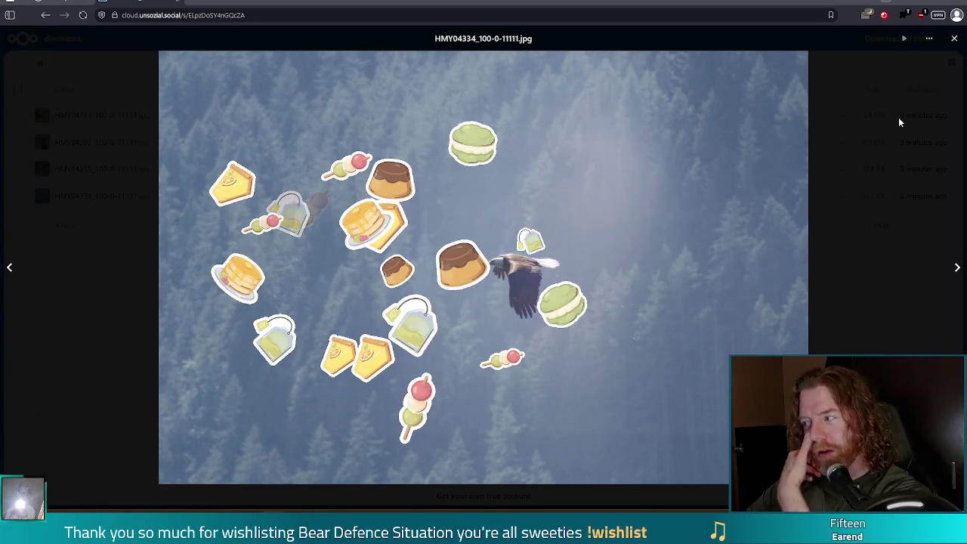
pyautogui.hotkey('alt', 'Tab')
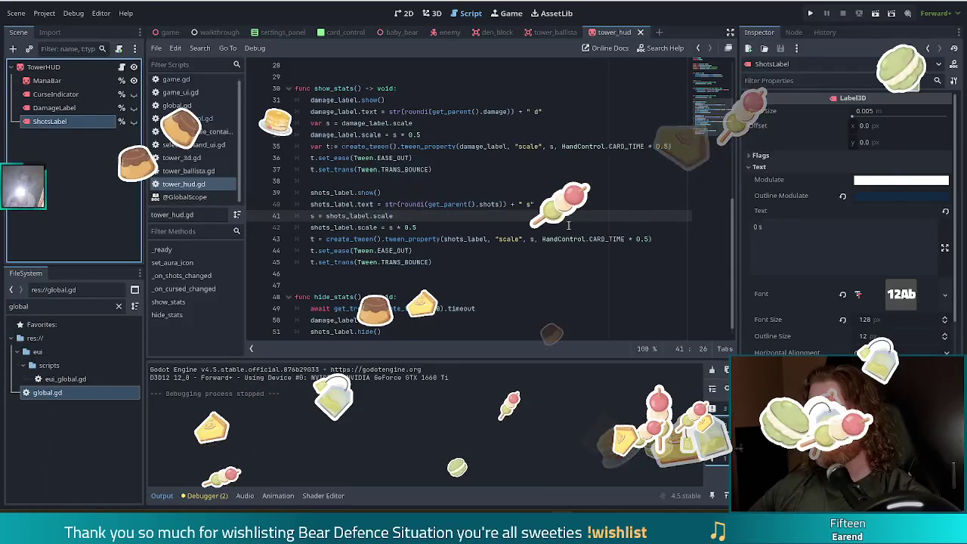
# Duplicate the ShotsLabel node, rename the copy PenaltyLabel, and show the scene in 3D.
pyautogui.click(406, 227)
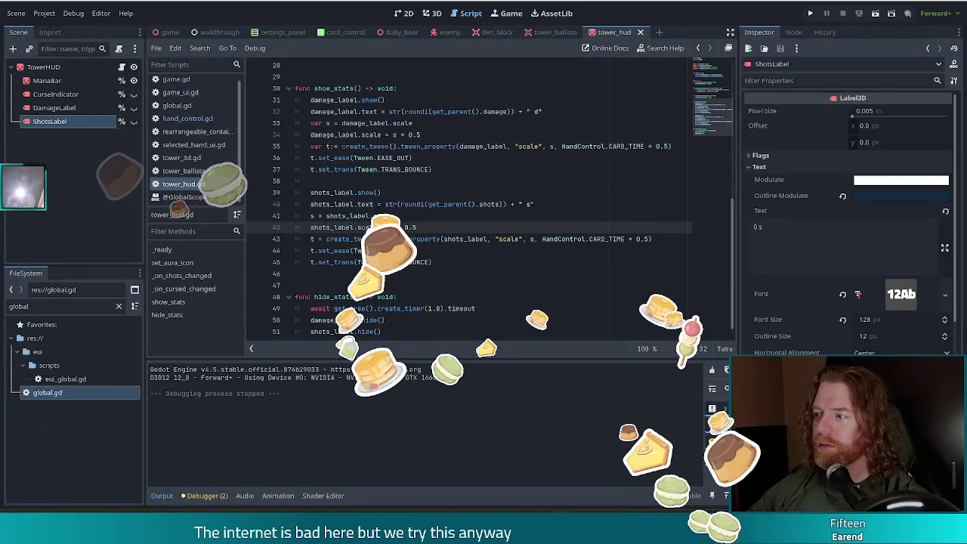
pyautogui.click(431, 269)
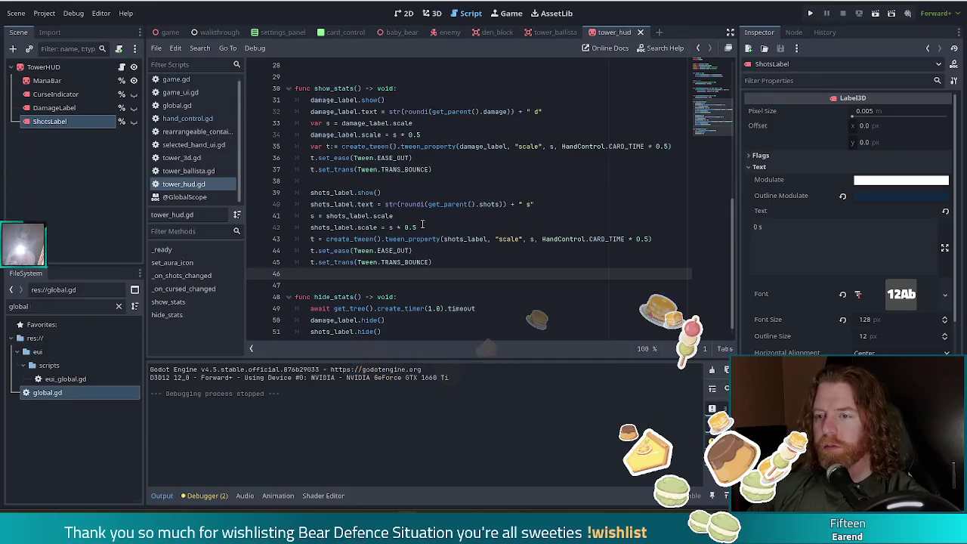
pyautogui.click(102, 205)
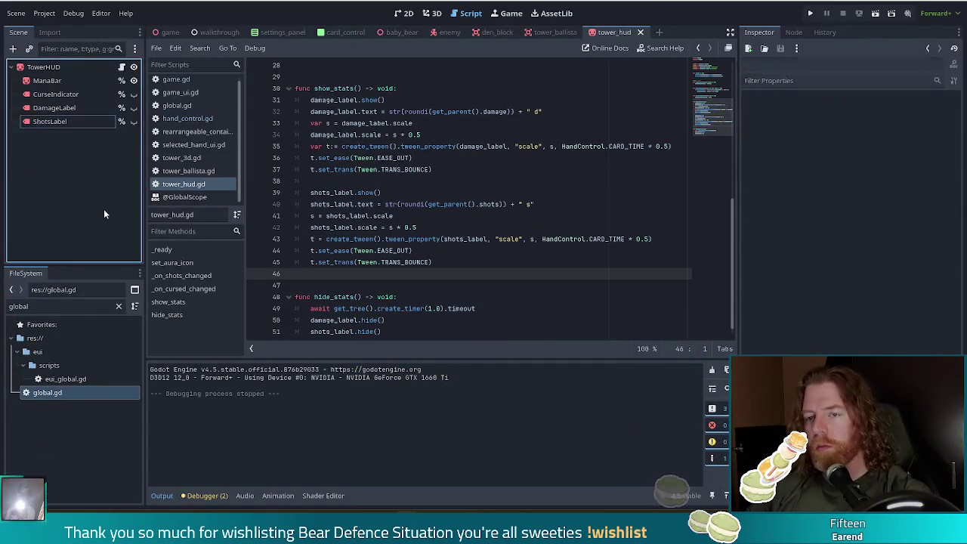
pyautogui.click(42, 121)
pyautogui.hotkey('ctrl', 'd')
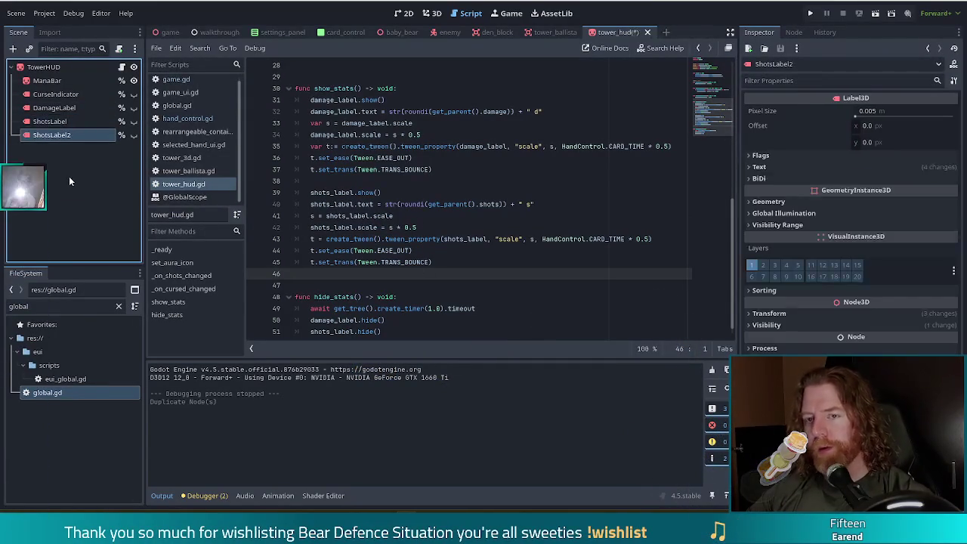
pyautogui.press('F2')
pyautogui.write('PenaltyLabel')
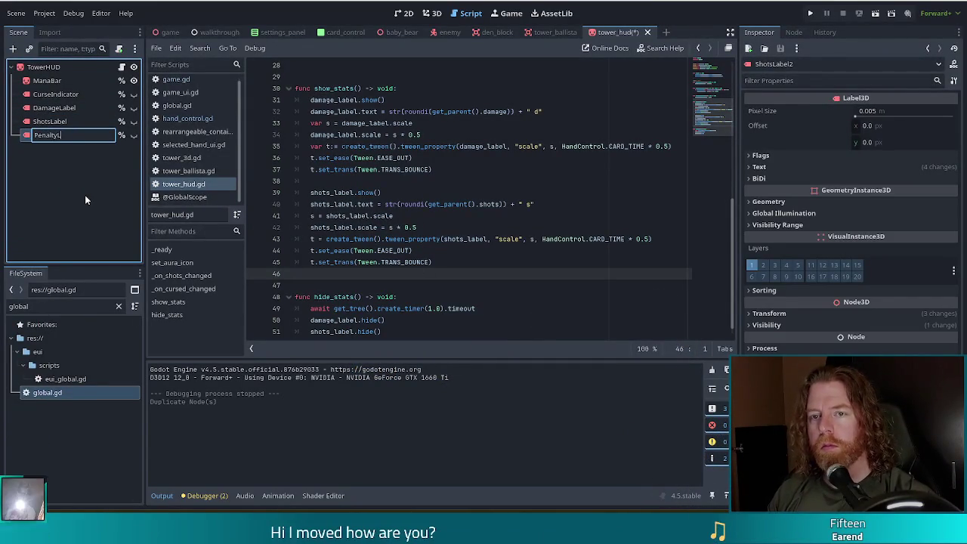
pyautogui.press('Return')
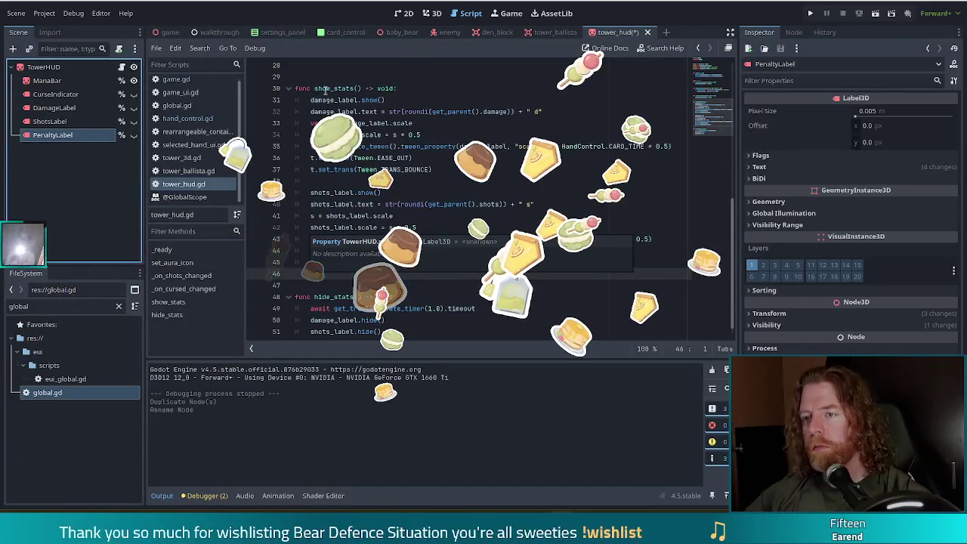
pyautogui.click(358, 88)
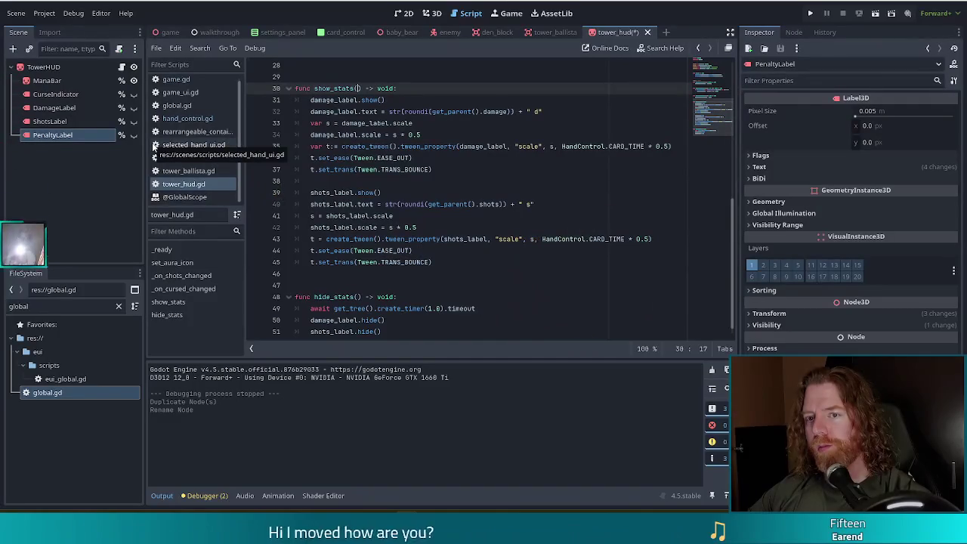
pyautogui.click(433, 12)
# Unhide PenaltyLabel and drag it along X, Z and Y to sit lower beside the labels.
pyautogui.moveTo(358, 227); pyautogui.dragTo(650, 256)
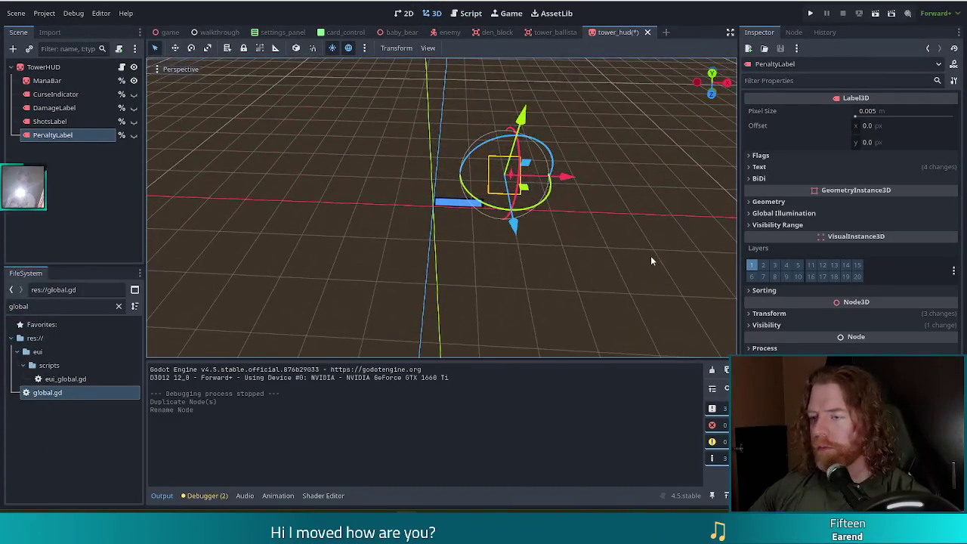
pyautogui.click(134, 135)
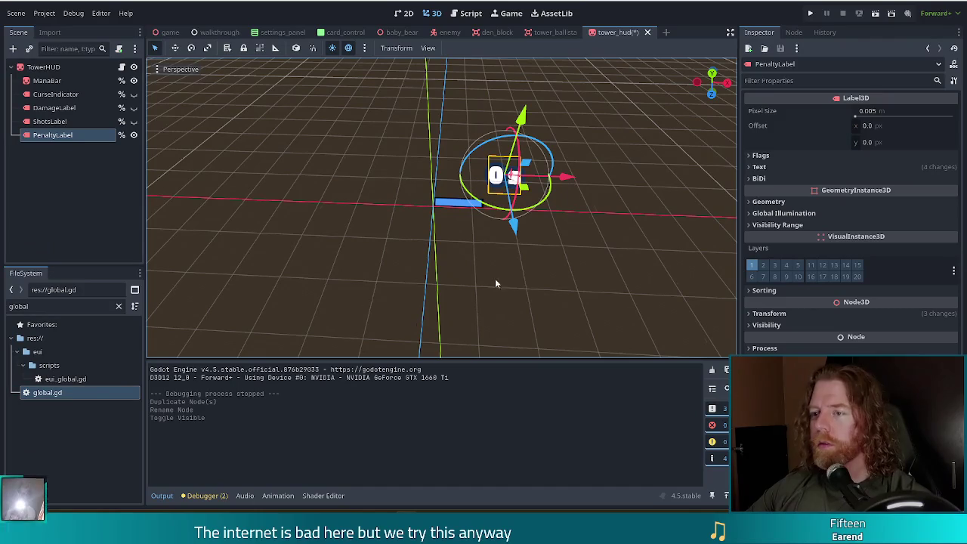
pyautogui.moveTo(567, 177); pyautogui.dragTo(519, 177)
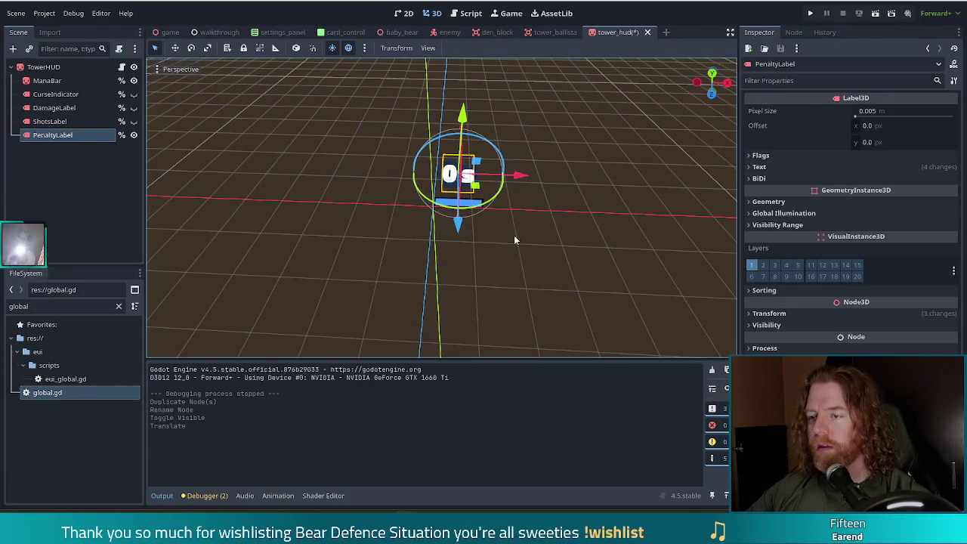
pyautogui.moveTo(462, 225); pyautogui.dragTo(518, 276)
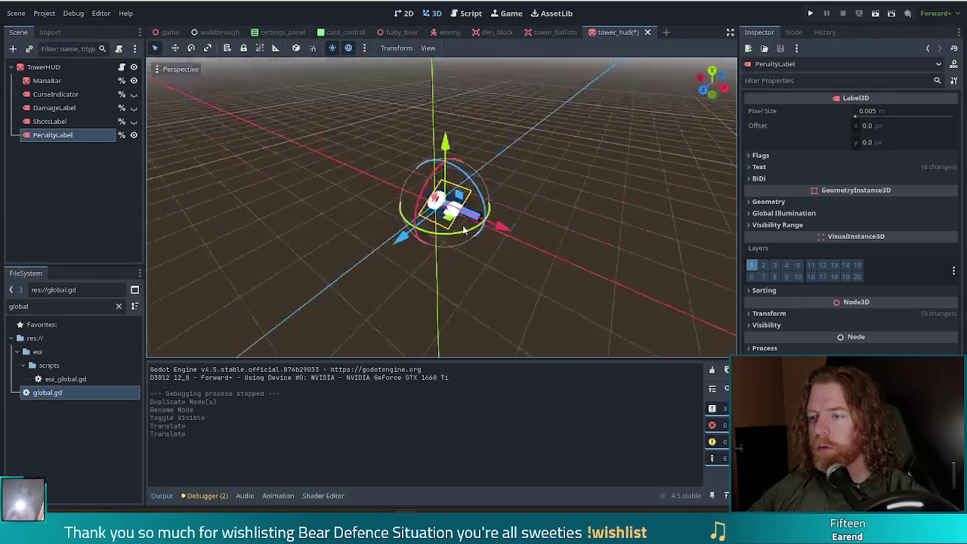
pyautogui.moveTo(432, 143); pyautogui.dragTo(431, 167)
pyautogui.moveTo(579, 220); pyautogui.dragTo(662, 250)
pyautogui.moveTo(458, 295); pyautogui.dragTo(460, 304)
pyautogui.moveTo(556, 287)
pyautogui.mouseDown()
pyautogui.moveTo(418, 206)
pyautogui.moveTo(424, 253)
pyautogui.mouseUp()
pyautogui.moveTo(328, 219)
pyautogui.mouseDown()
pyautogui.moveTo(470, 278)
pyautogui.moveTo(499, 268)
pyautogui.mouseUp()
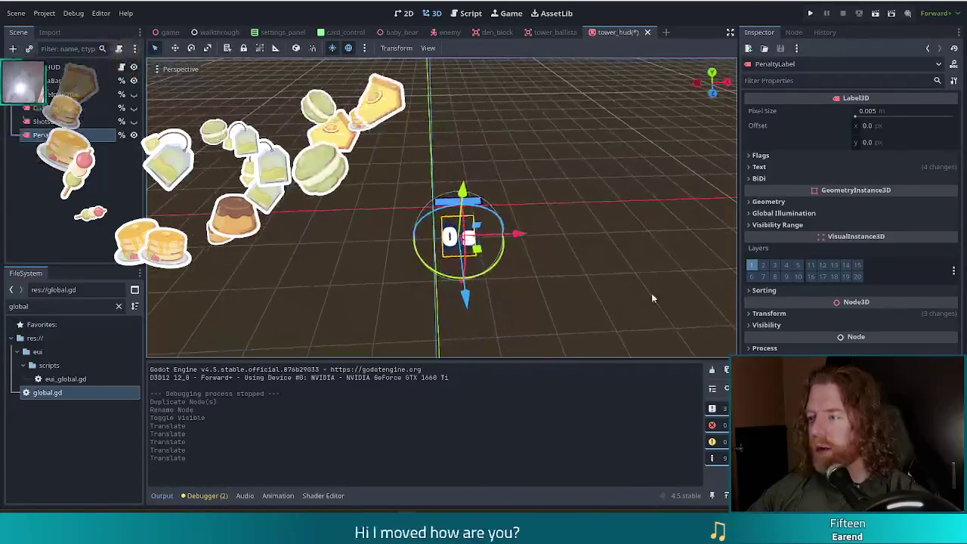
# Change PenaltyLabel's text outline colour from blue to dark red and save TowerHUD.
pyautogui.click(760, 167)
pyautogui.click(901, 195)
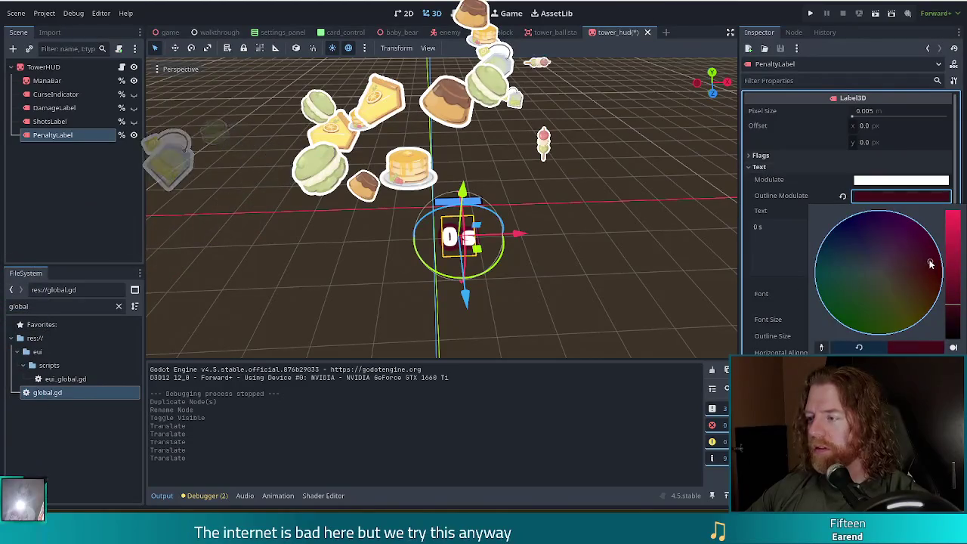
pyautogui.moveTo(929, 262); pyautogui.dragTo(931, 278)
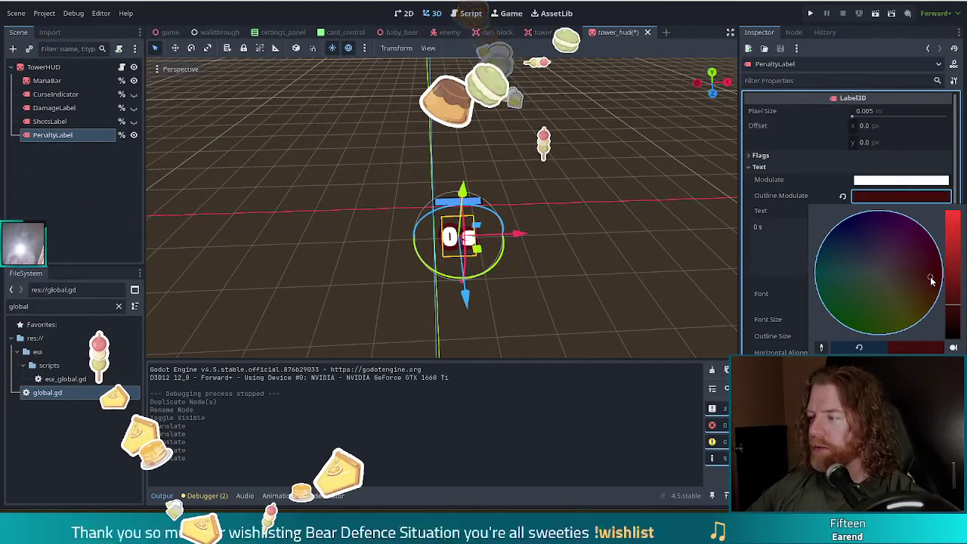
pyautogui.click(697, 21)
pyautogui.hotkey('ctrl', 's')
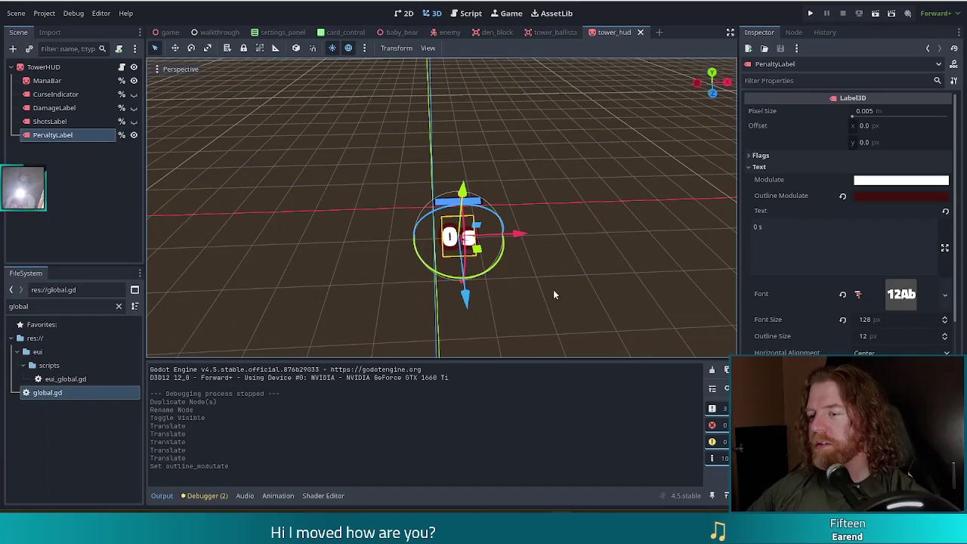
# Undo PenaltyLabel's two position changes, hide it again, and return to tower_hud.gd.
pyautogui.press('g')
pyautogui.hotkey('ctrl', 'z')
pyautogui.scroll(-3, 869, 337)
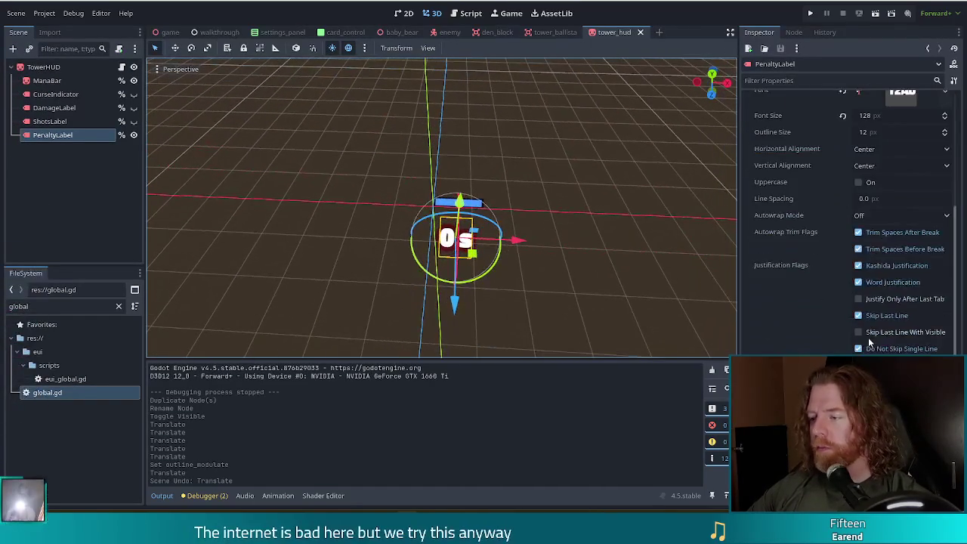
pyautogui.scroll(-3, 869, 337)
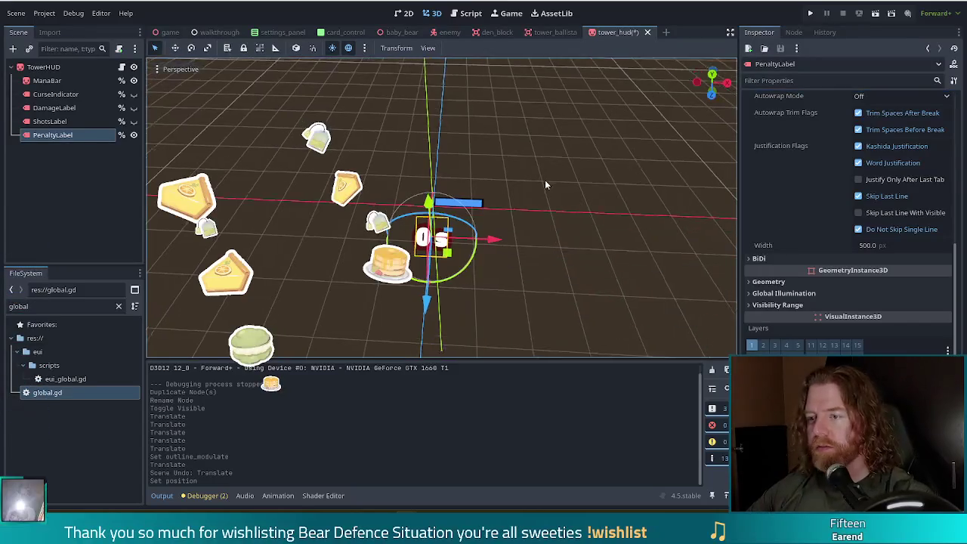
pyautogui.hotkey('ctrl', 'z')
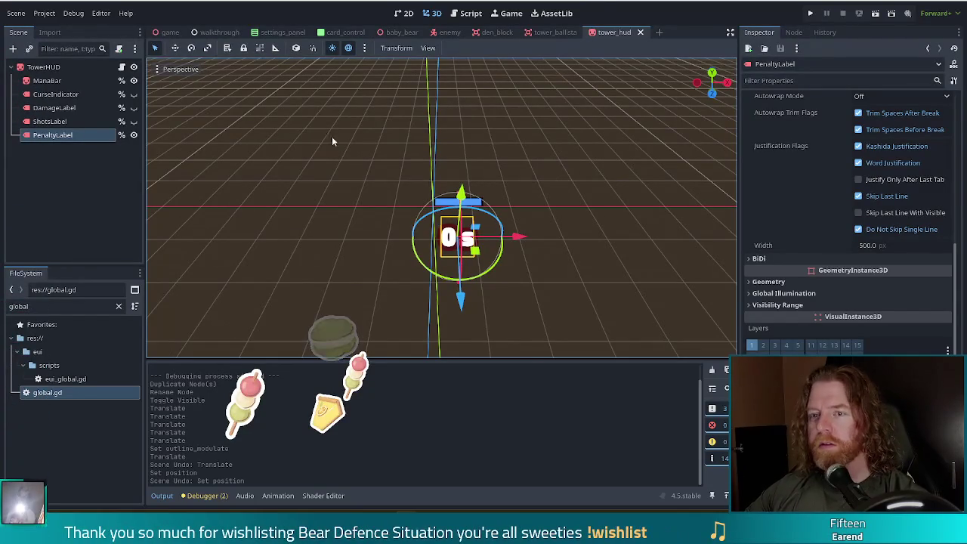
pyautogui.click(133, 136)
pyautogui.hotkey('ctrl', 'F3')
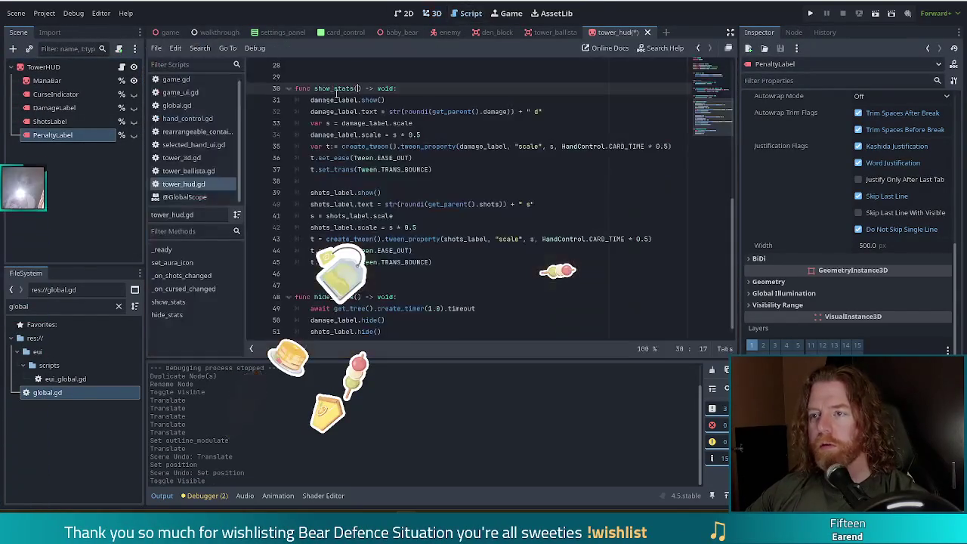
# Ctrl-drag PenaltyLabel into the script to declare a penalty_label variable.
pyautogui.scroll(9, 399, 144)
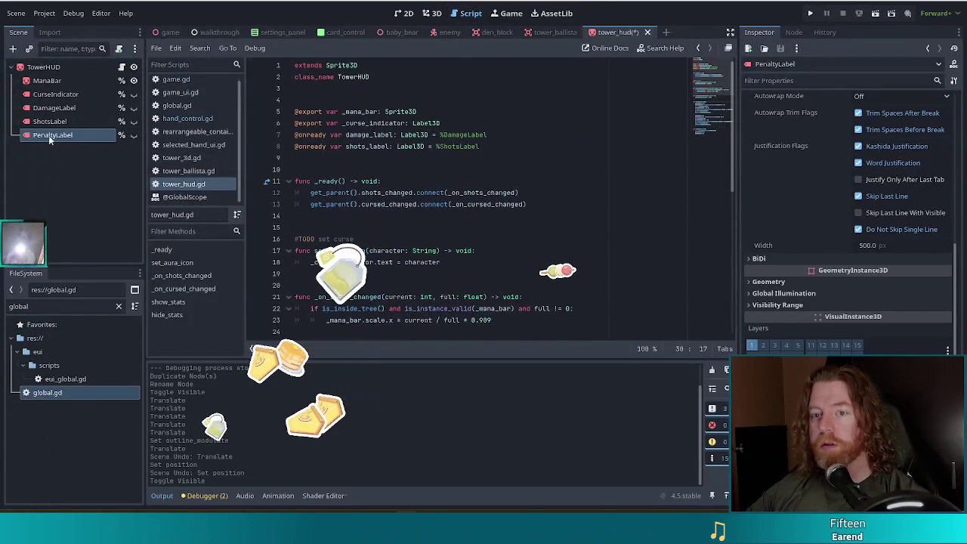
pyautogui.click(52, 136)
pyautogui.moveTo(68, 143); pyautogui.dragTo(393, 160)
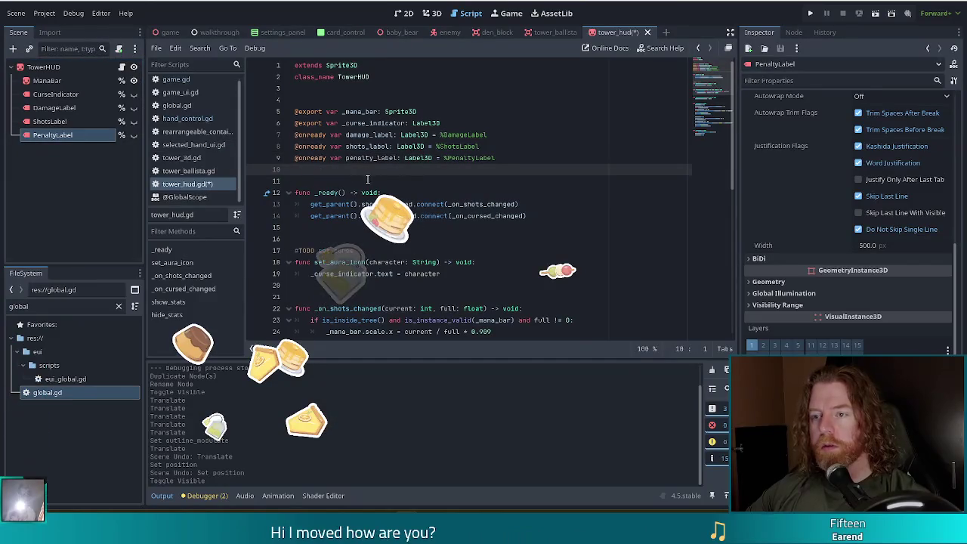
pyautogui.scroll(-10, 426, 178)
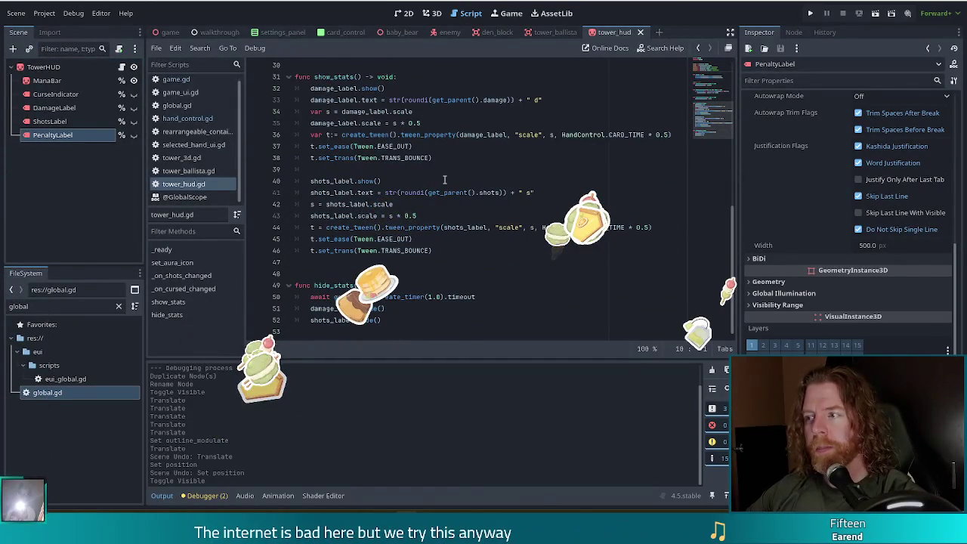
pyautogui.scroll(2, 443, 178)
pyautogui.scroll(-2, 438, 176)
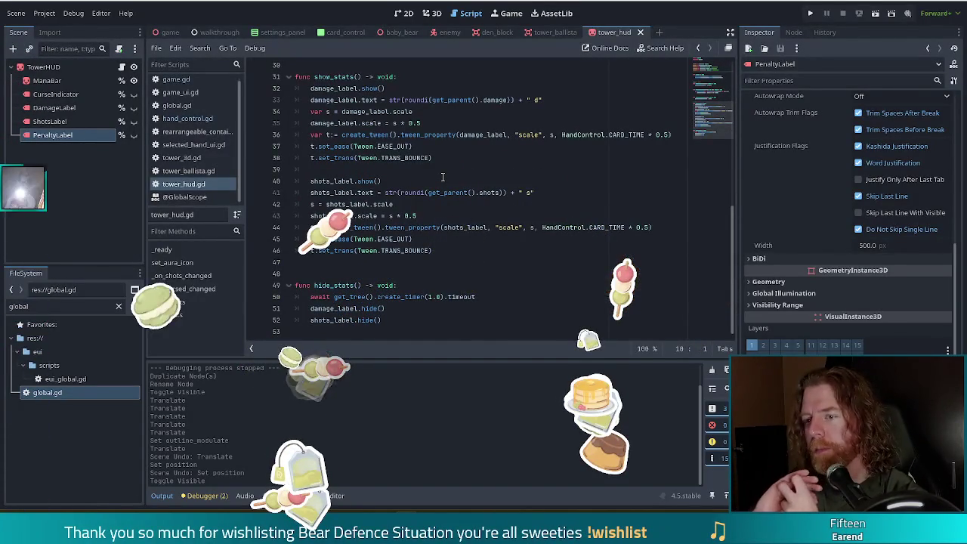
# Add penalty_label.hide() as the last line of hide_stats.
pyautogui.moveTo(387, 319); pyautogui.dragTo(403, 307)
pyautogui.click(408, 321)
pyautogui.press('Return')
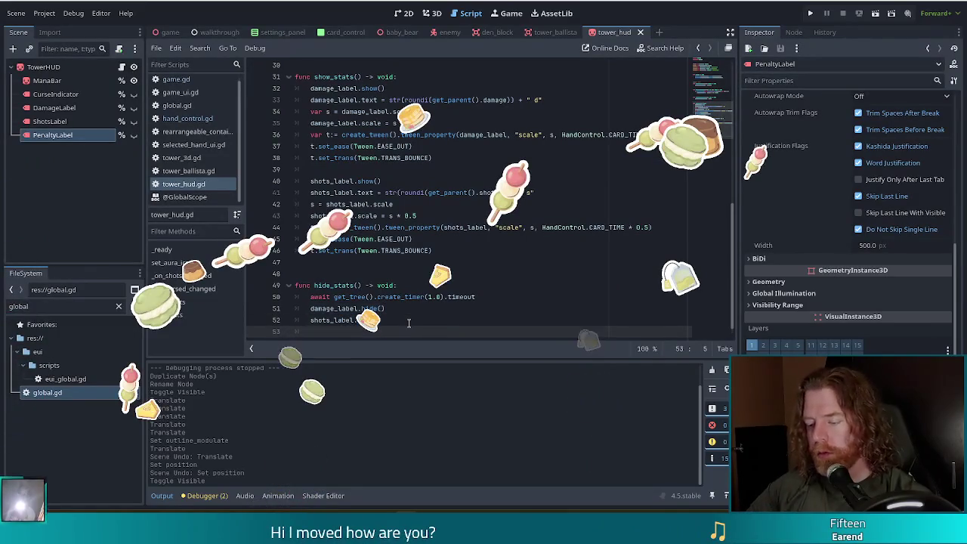
pyautogui.write('oper')
pyautogui.press('BackSpace')
pyautogui.press('BackSpace')
pyautogui.press('BackSpace')
pyautogui.write('pen')
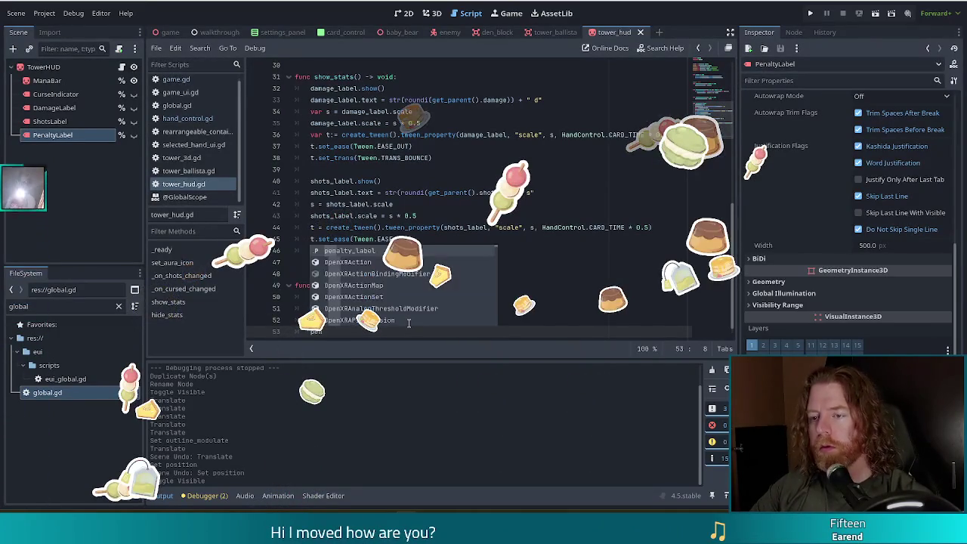
pyautogui.press('Return')
pyautogui.write('.hi')
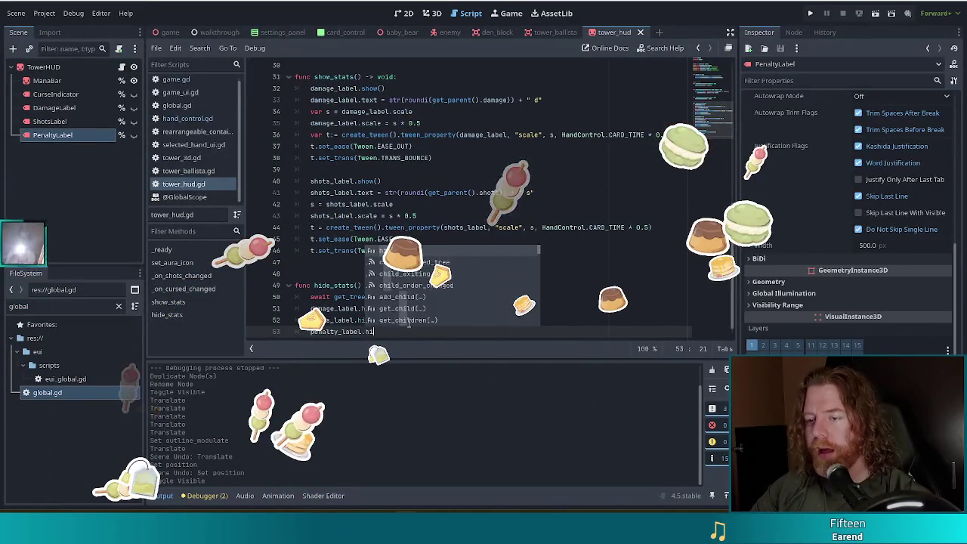
pyautogui.press('Return')
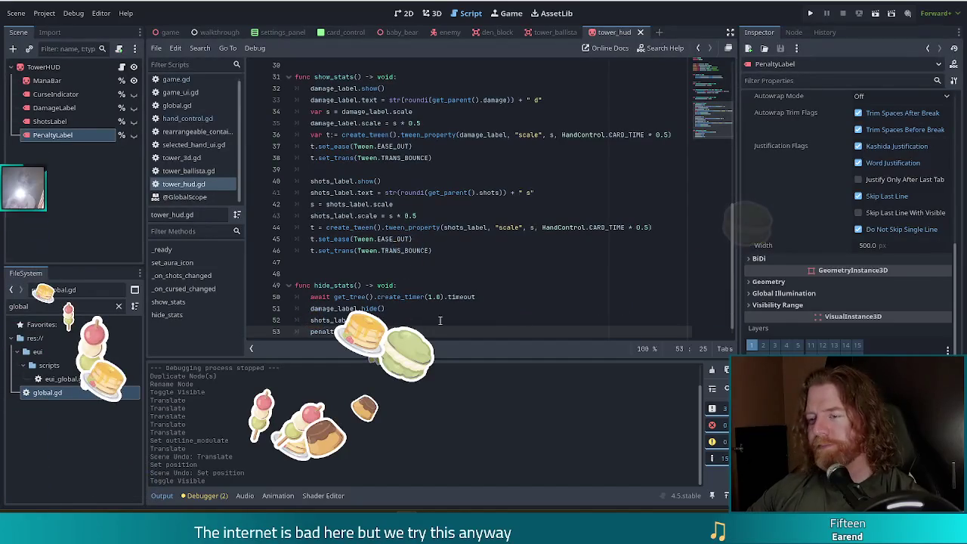
# Duplicate the shots label display block in show_stats for reuse.
pyautogui.click(443, 219)
pyautogui.moveTo(433, 250); pyautogui.dragTo(476, 157)
pyautogui.hotkey('ctrl', 'shift', 'd')
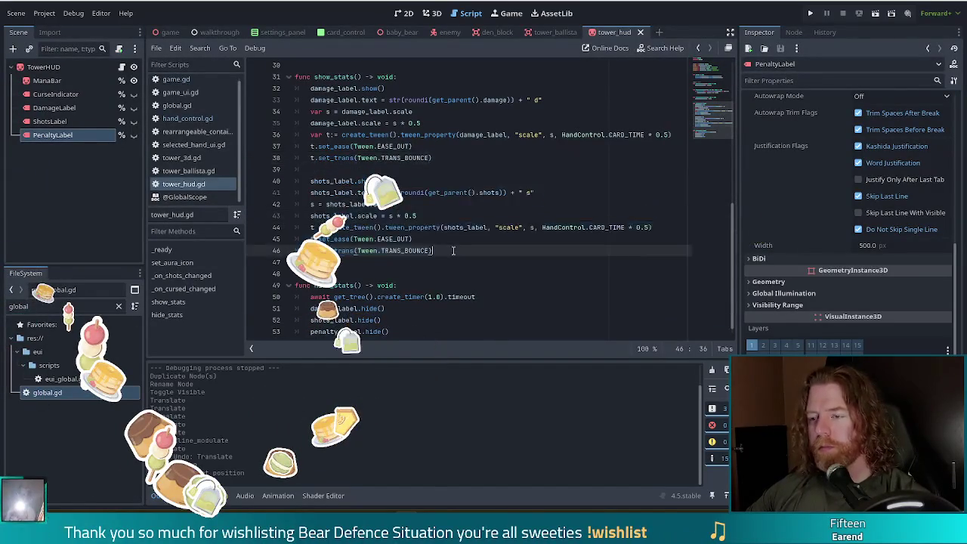
pyautogui.scroll(4, 424, 246)
pyautogui.click(358, 204)
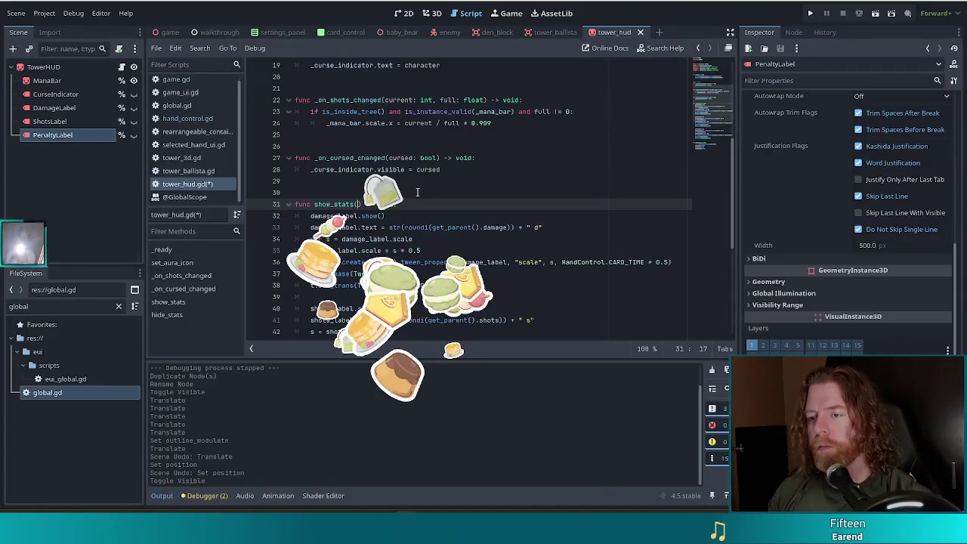
# Add a penalty parameter to show_stats and start an 'if penalty' line above the copied block.
pyautogui.write('penalty')
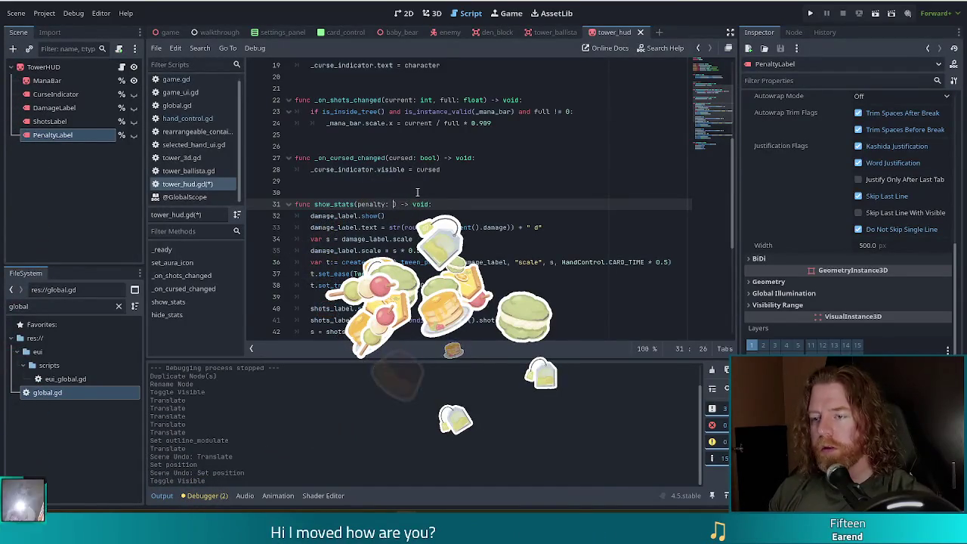
pyautogui.write(': ST')
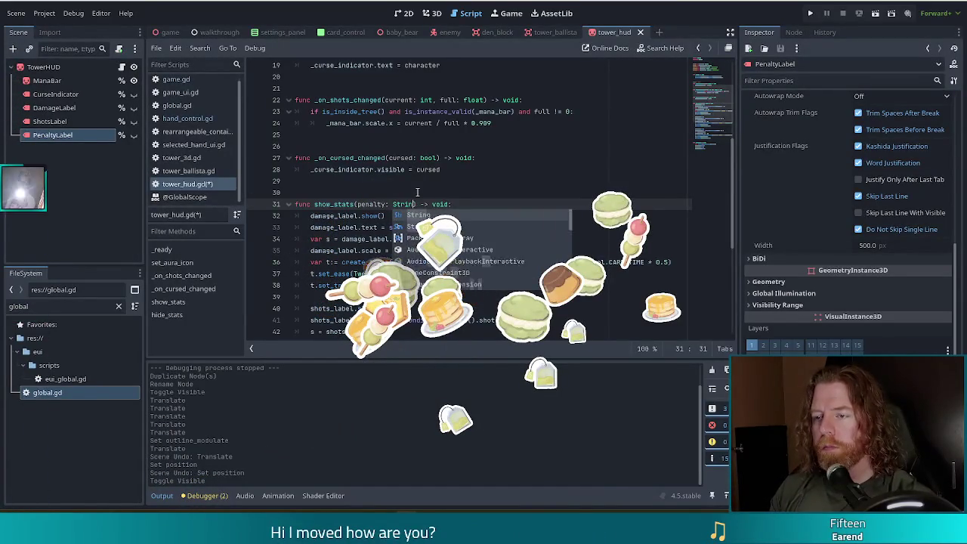
pyautogui.write('r')
pyautogui.press('Return')
pyautogui.scroll(-1, 326, 198)
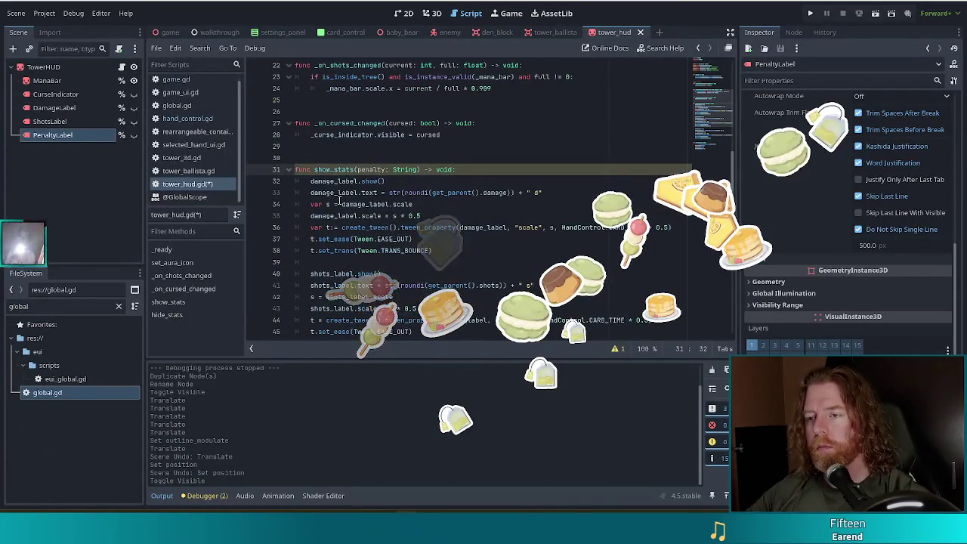
pyautogui.scroll(-3, 378, 185)
pyautogui.scroll(-3, 378, 184)
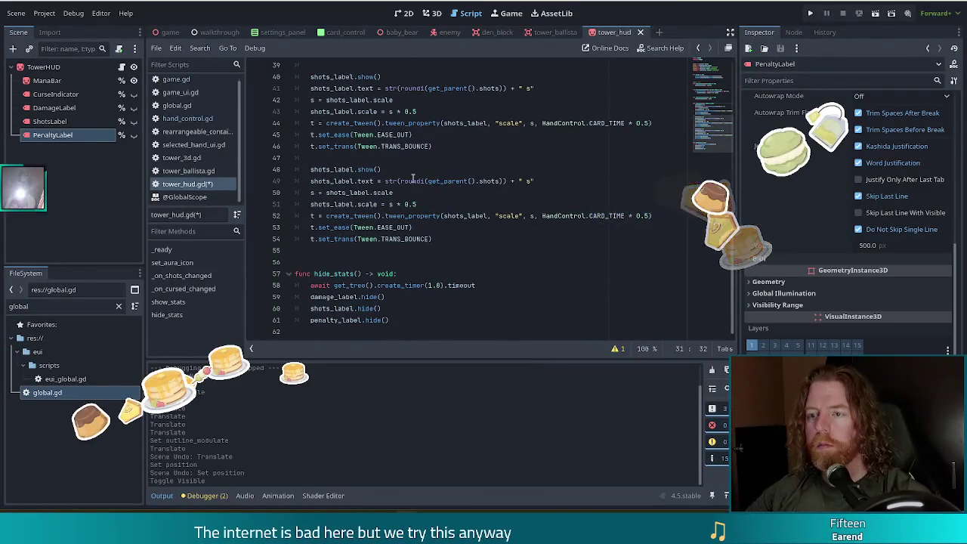
pyautogui.click(361, 158)
pyautogui.press('Return')
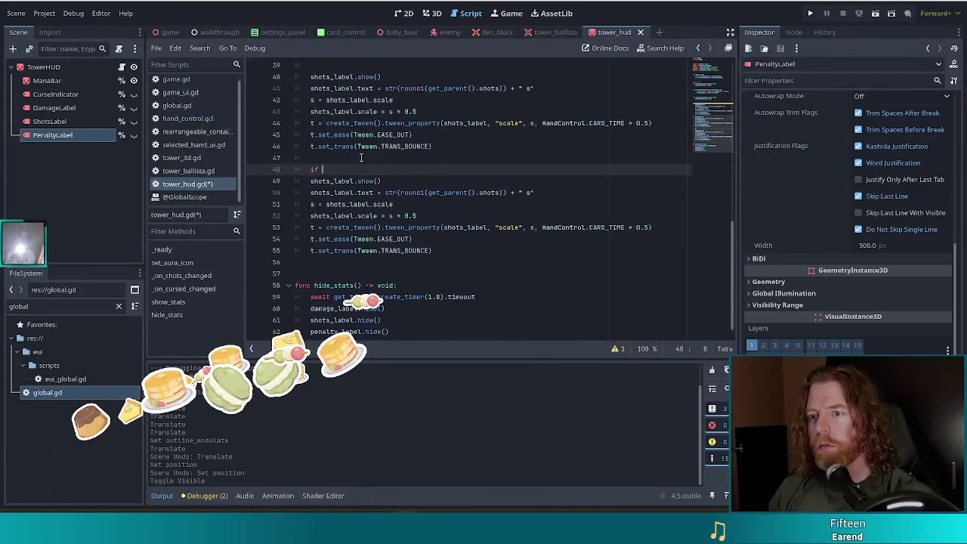
pyautogui.write('if penalty')
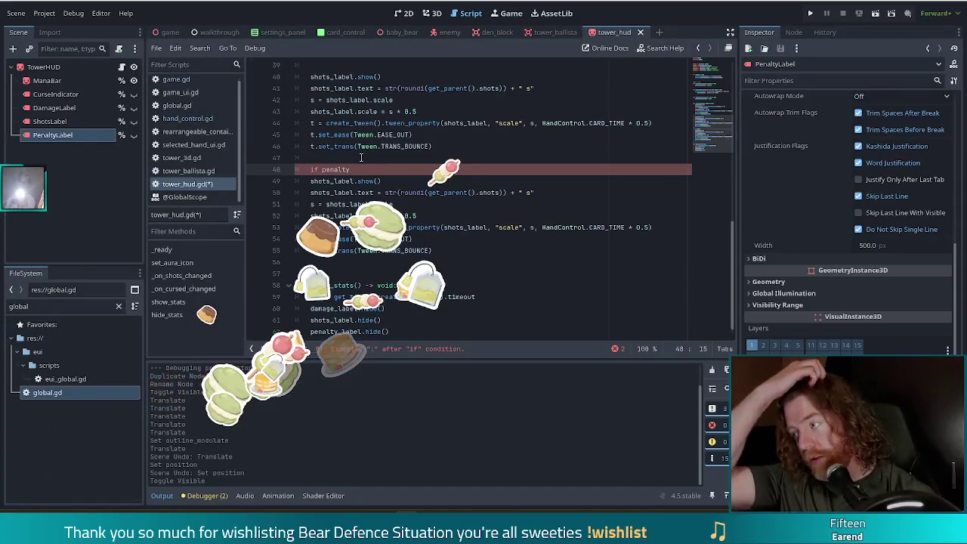
# Make the parameter default to "" and complete the condition as 'if penalty != "":'.
pyautogui.scroll(9, 355, 155)
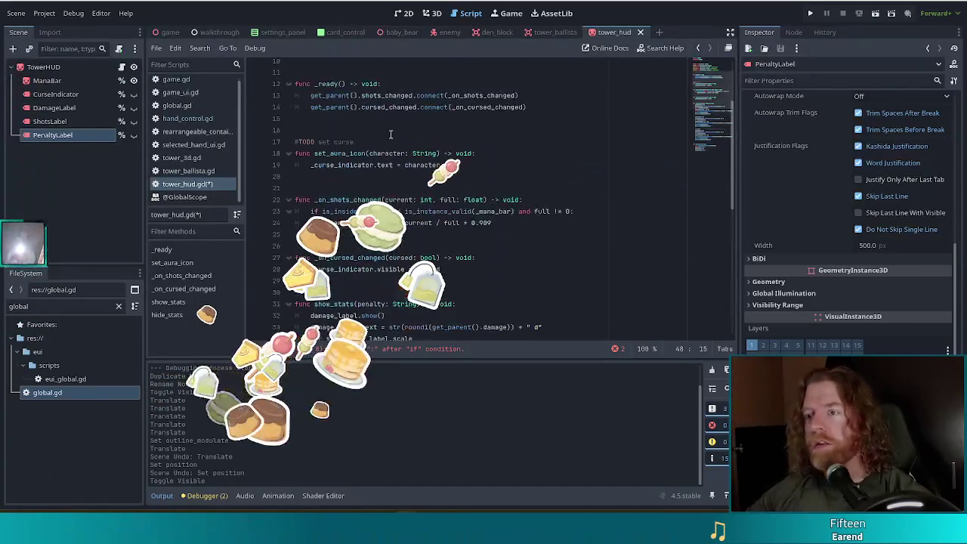
pyautogui.click(401, 269)
pyautogui.doubleClick(402, 269)
pyautogui.press('BackSpace')
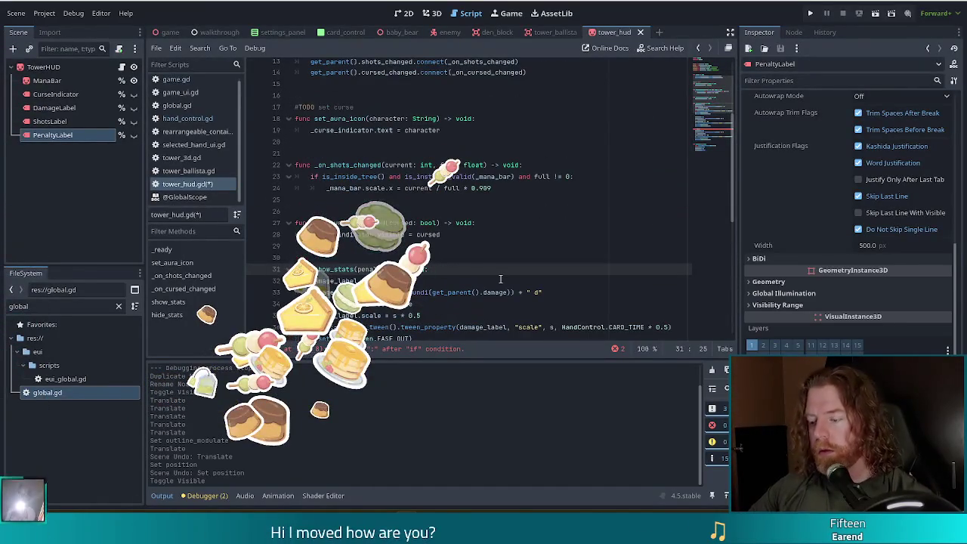
pyautogui.press('BackSpace')
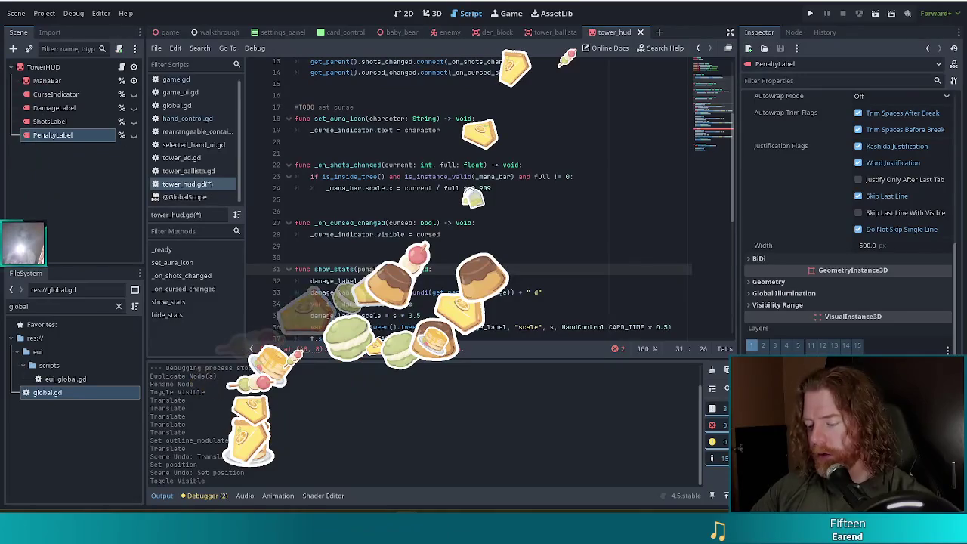
pyautogui.write('= ""')
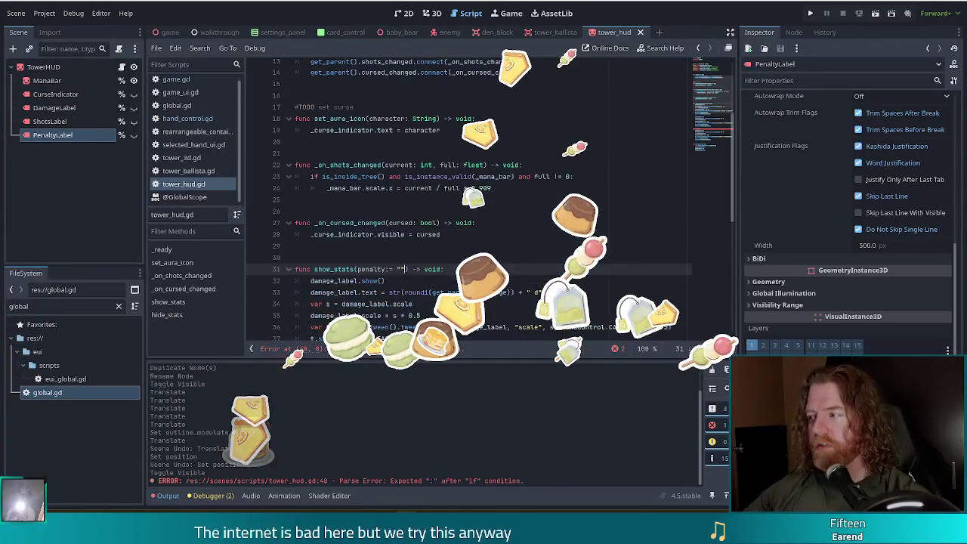
pyautogui.scroll(-5, 469, 204)
pyautogui.scroll(-2, 382, 225)
pyautogui.click(381, 225)
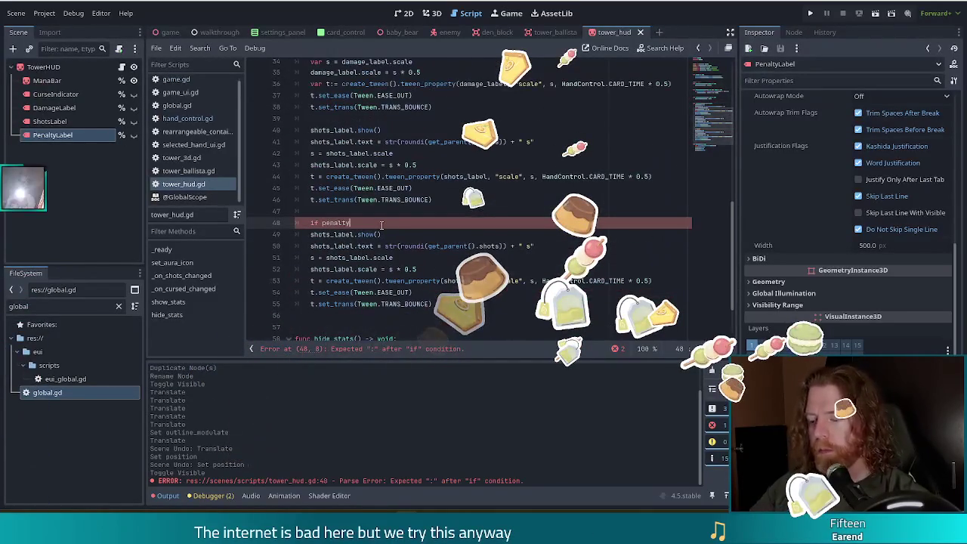
pyautogui.write(' != ')
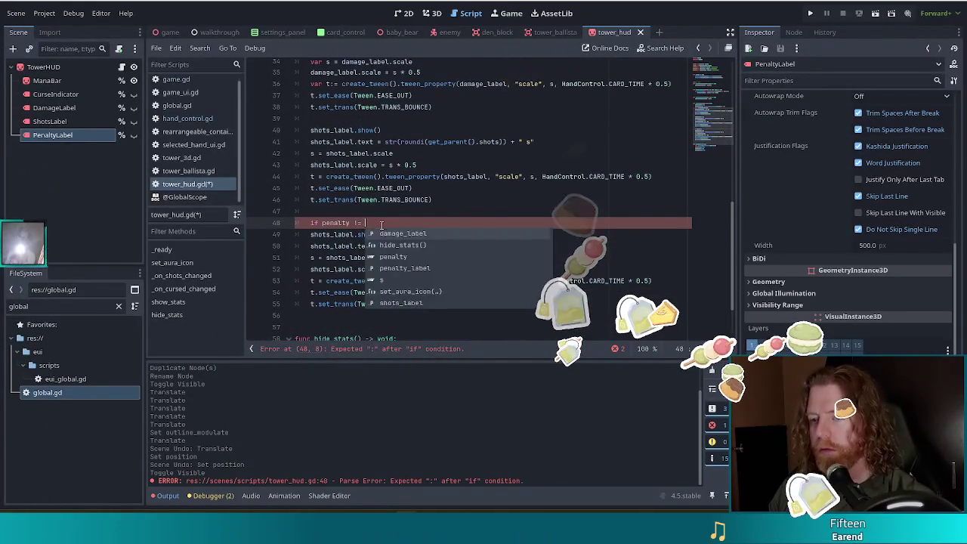
pyautogui.write('"":')
# Indent the copied block under the penalty check and point the line 49 show call to penalty_label.
pyautogui.press('Down')
pyautogui.hotkey('shift', 'Down')
pyautogui.hotkey('shift', 'Down')
pyautogui.hotkey('shift', 'Down')
pyautogui.press('Tab')
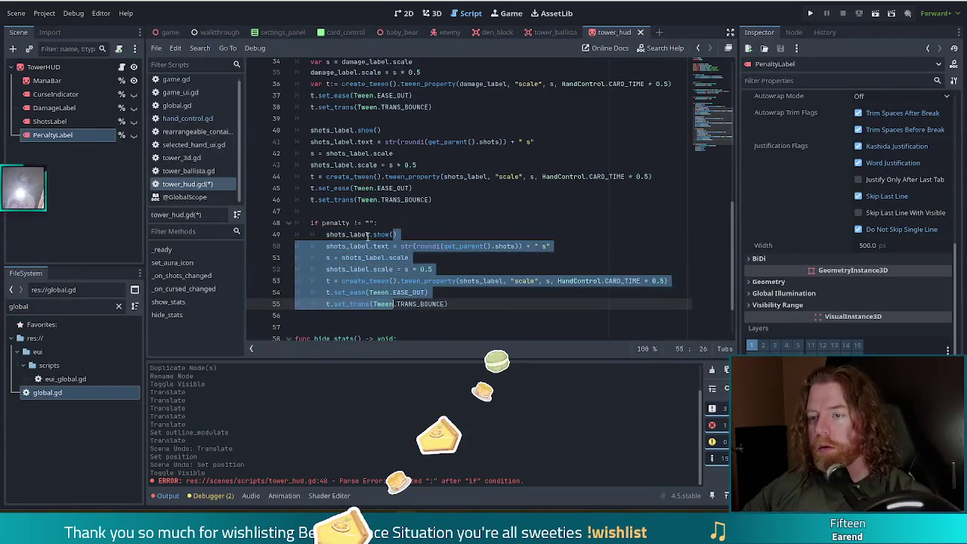
pyautogui.click(348, 234)
pyautogui.doubleClick(373, 240)
pyautogui.write('penalty')
pyautogui.press('Return')
# Make line 50 set penalty_label's text to penalty instead of the shots count.
pyautogui.click(346, 246)
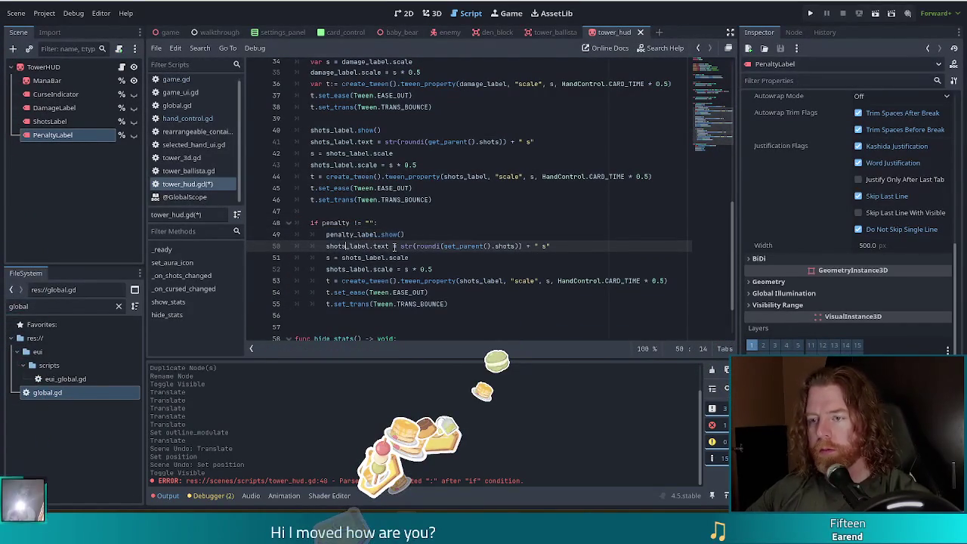
pyautogui.write('alty')
pyautogui.press('Return')
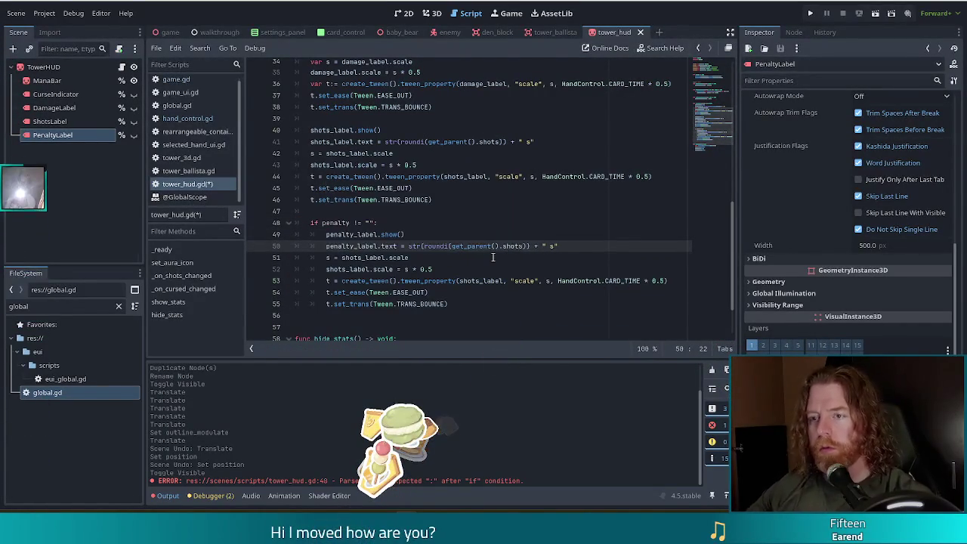
pyautogui.click(448, 209)
pyautogui.moveTo(409, 246); pyautogui.dragTo(557, 246)
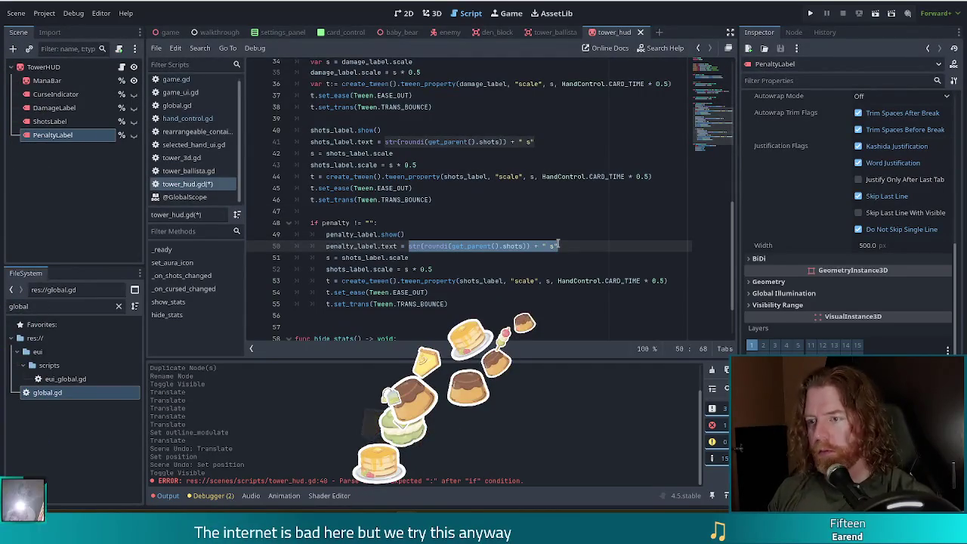
pyautogui.write('pen')
pyautogui.press('Return')
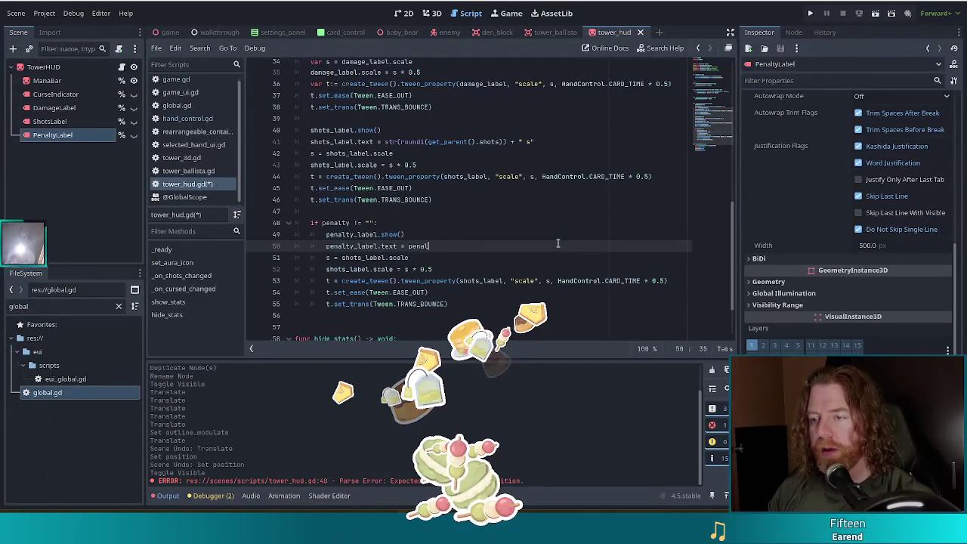
pyautogui.press('BackSpace')
pyautogui.press('BackSpace')
pyautogui.press('BackSpace')
# Retarget the scale lines 51 and 52 from shots_label to penalty_label.
pyautogui.click(393, 258)
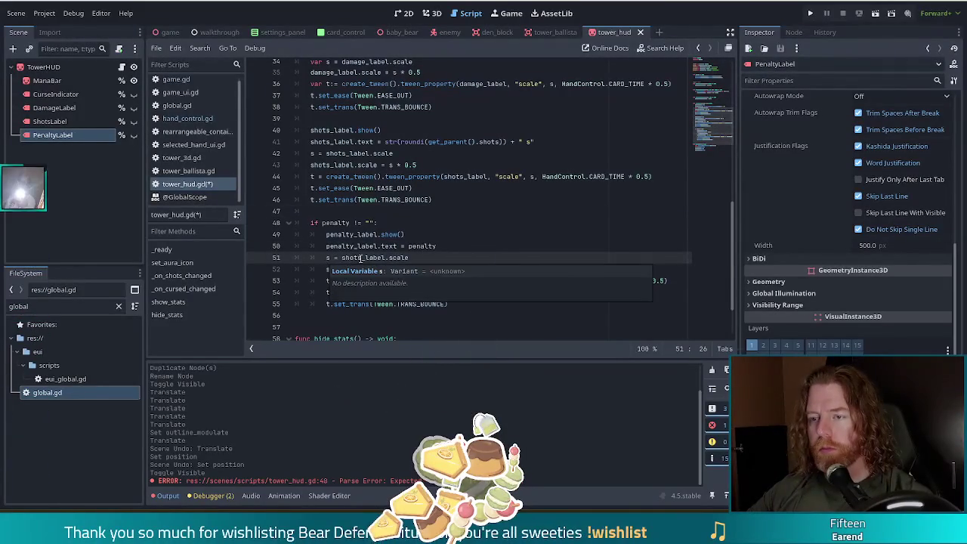
pyautogui.moveTo(363, 258); pyautogui.dragTo(341, 258)
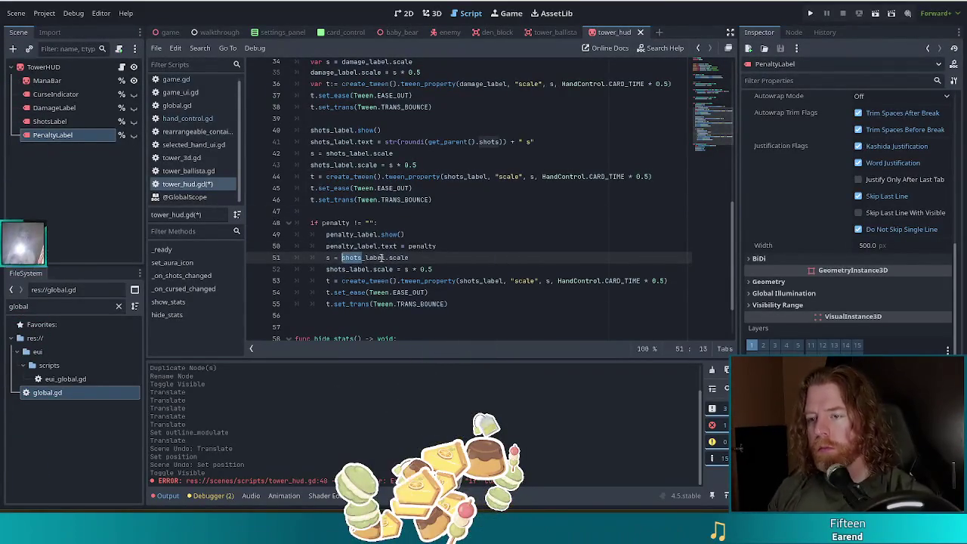
pyautogui.click(342, 258)
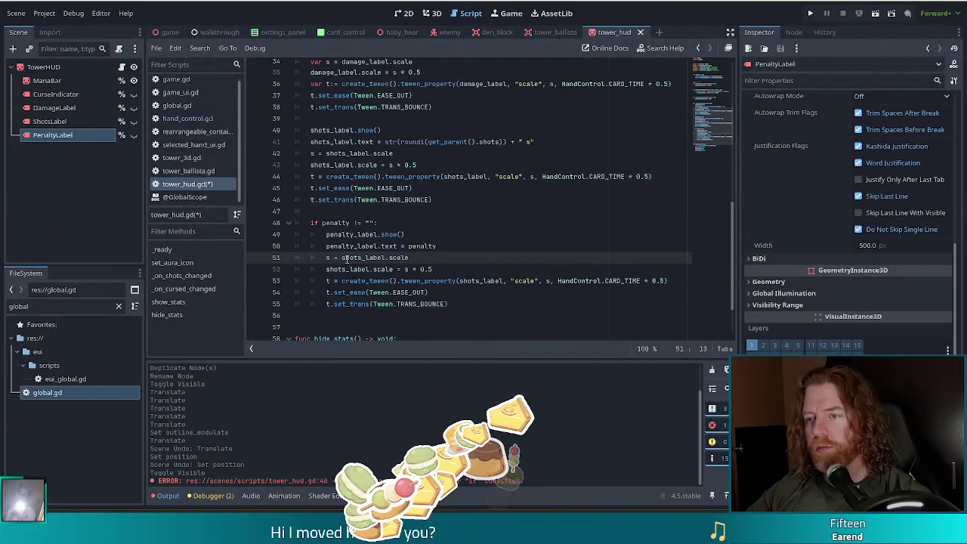
pyautogui.click(344, 258)
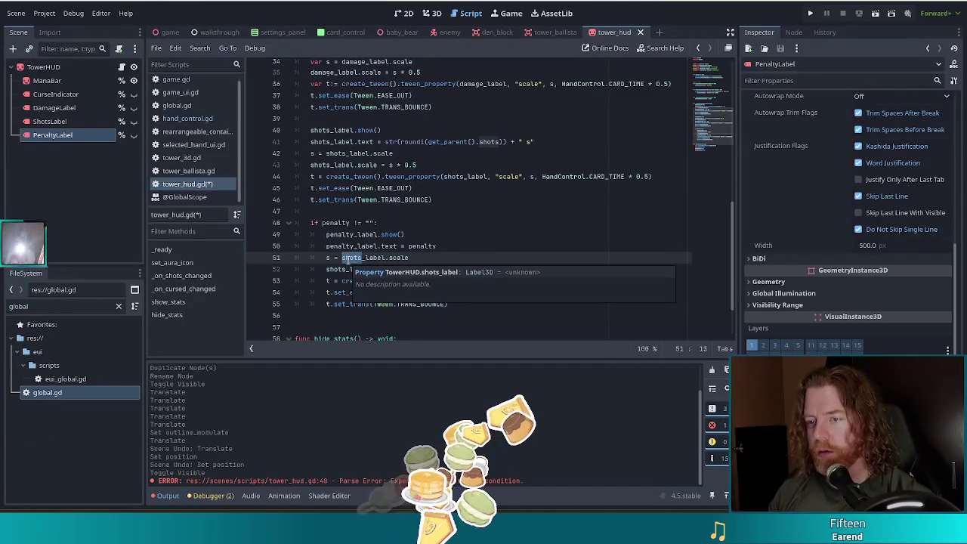
pyautogui.write('pen')
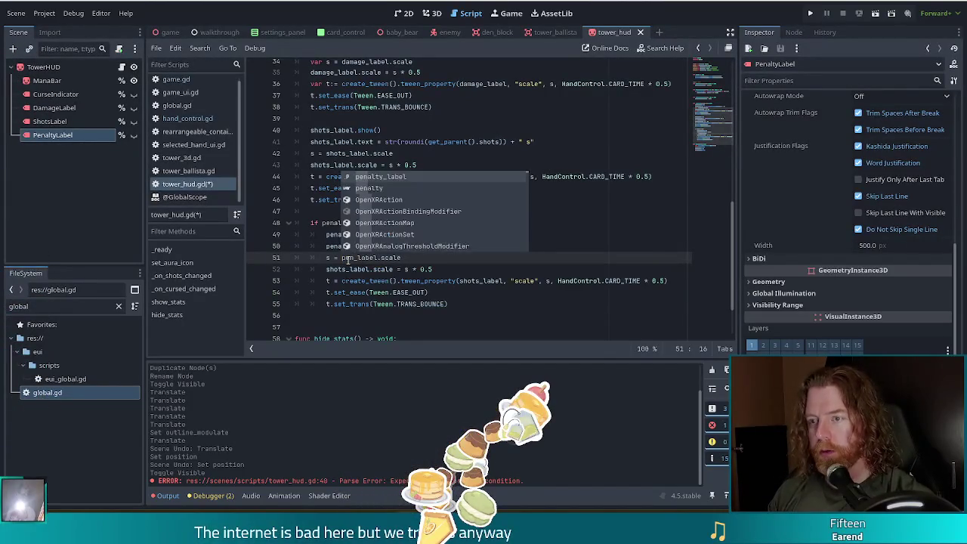
pyautogui.press('Return')
pyautogui.click(350, 269)
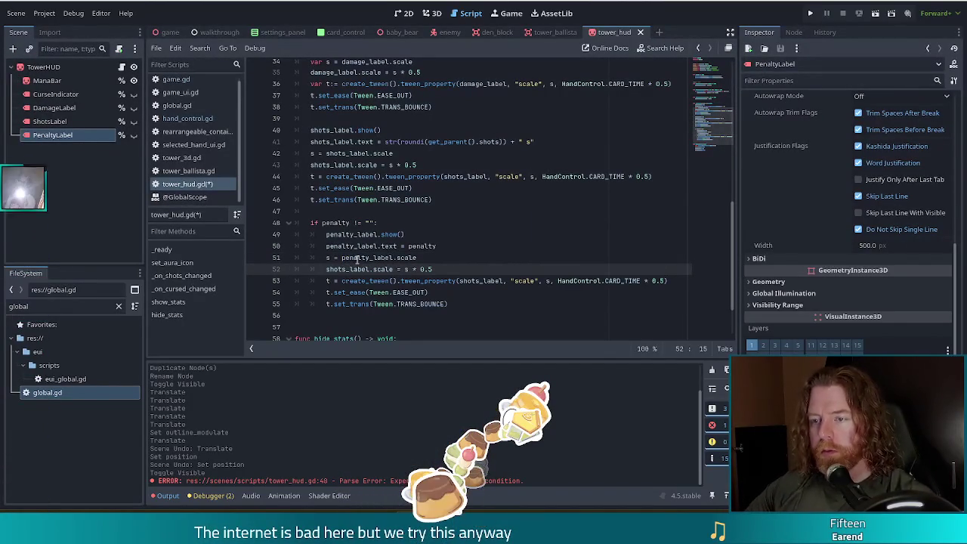
pyautogui.write('pen')
pyautogui.press('Return')
pyautogui.click(451, 271)
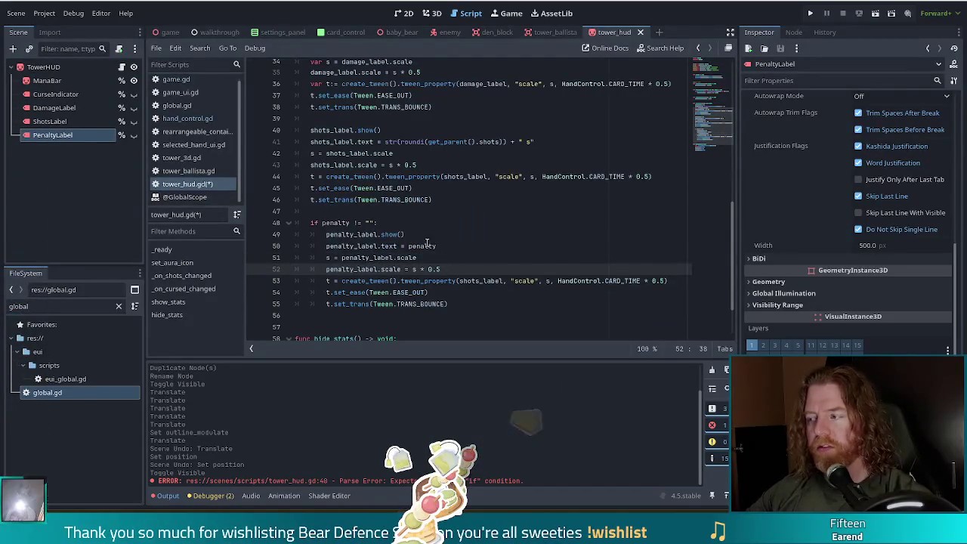
# Make the line 53 tween animate penalty_label and save tower_hud.gd.
pyautogui.scroll(-2, 428, 242)
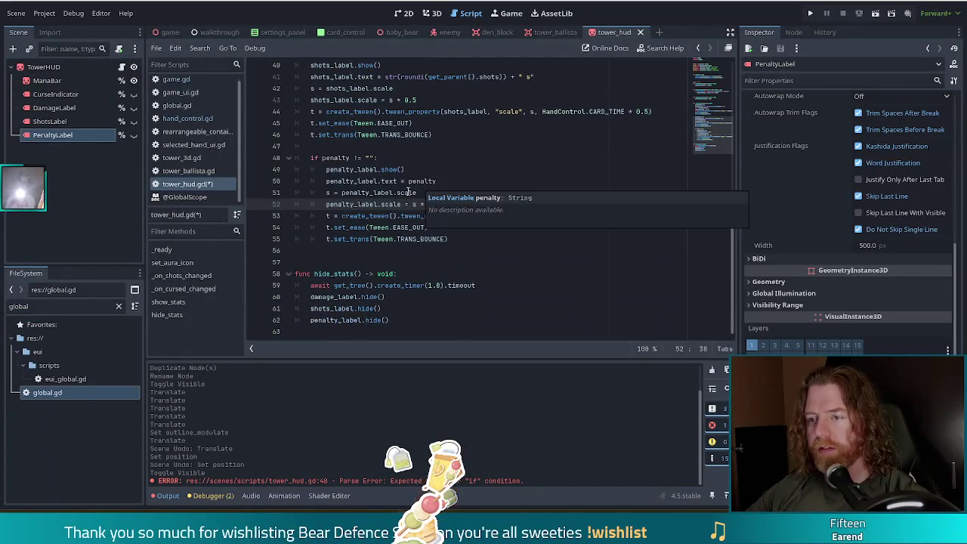
pyautogui.click(666, 215)
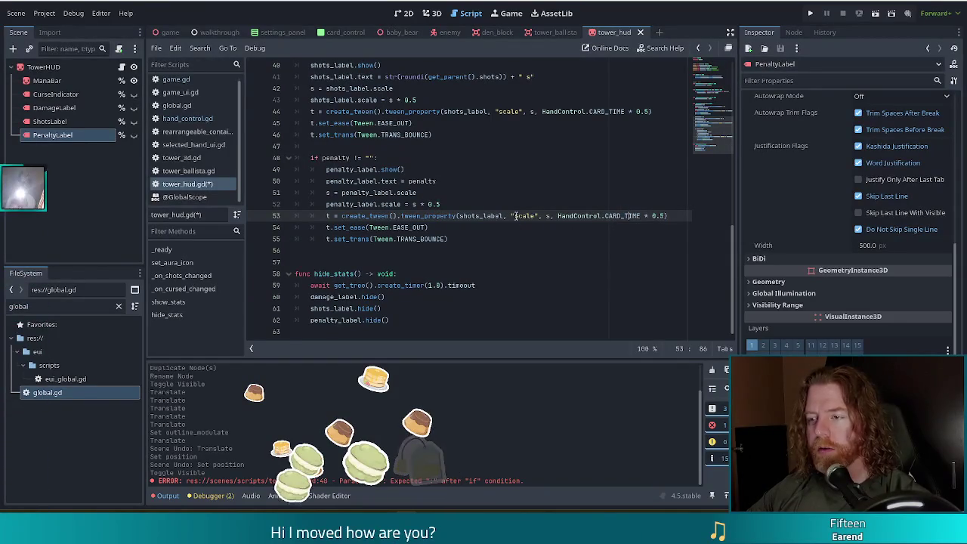
pyautogui.click(480, 215)
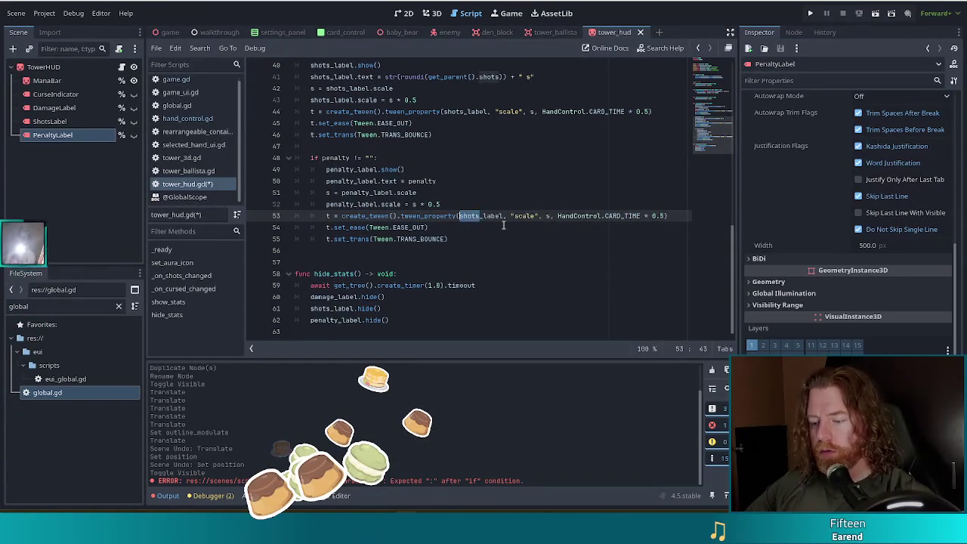
pyautogui.write('penalty')
pyautogui.press('Return')
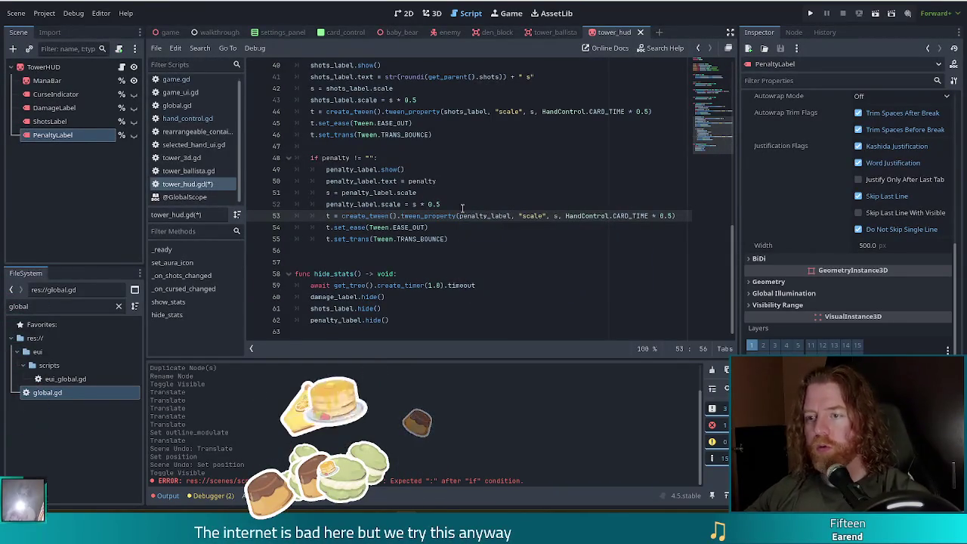
pyautogui.hotkey('ctrl', 's')
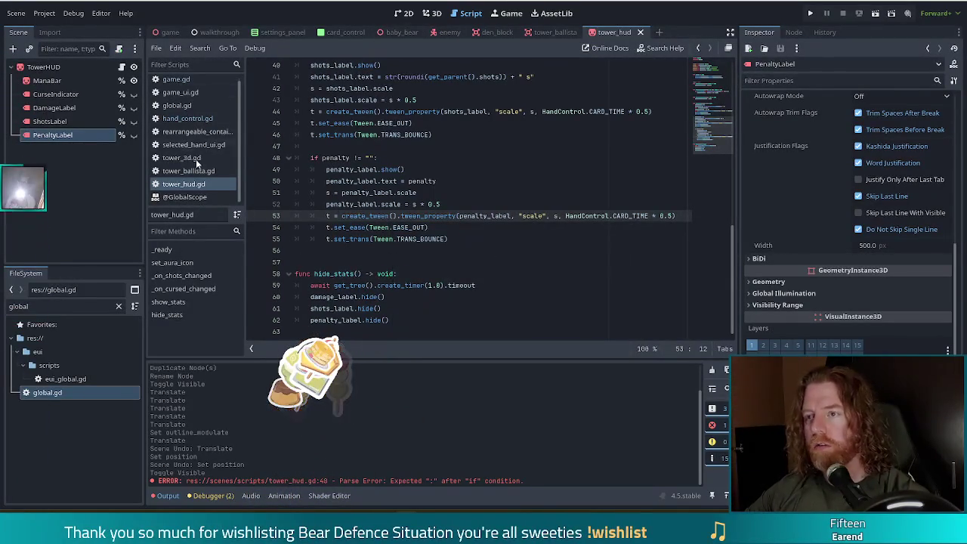
# Switch to game.gd and scroll to the 'if card.burning:' block around line 704.
pyautogui.click(172, 80)
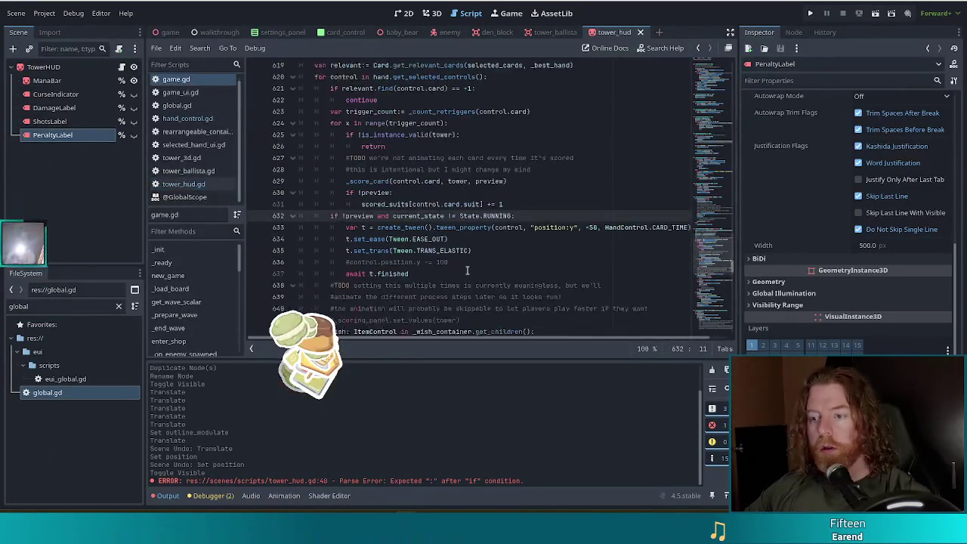
pyautogui.scroll(-4, 467, 269)
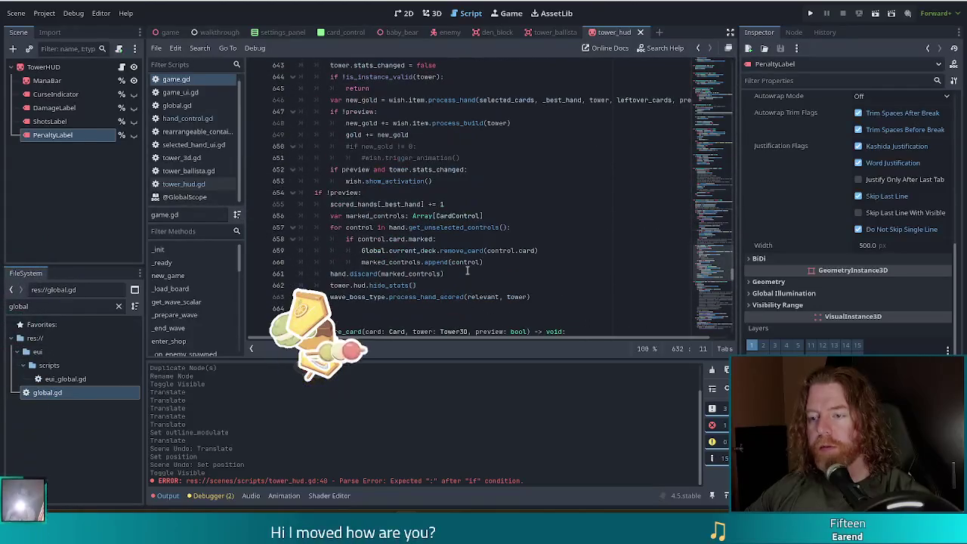
pyautogui.click(441, 215)
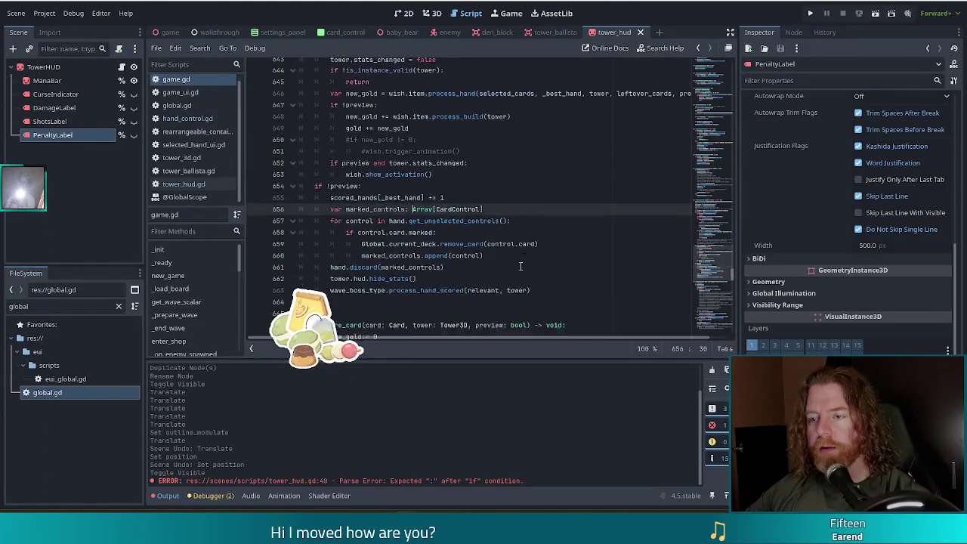
pyautogui.scroll(-11, 516, 270)
pyautogui.scroll(-5, 516, 270)
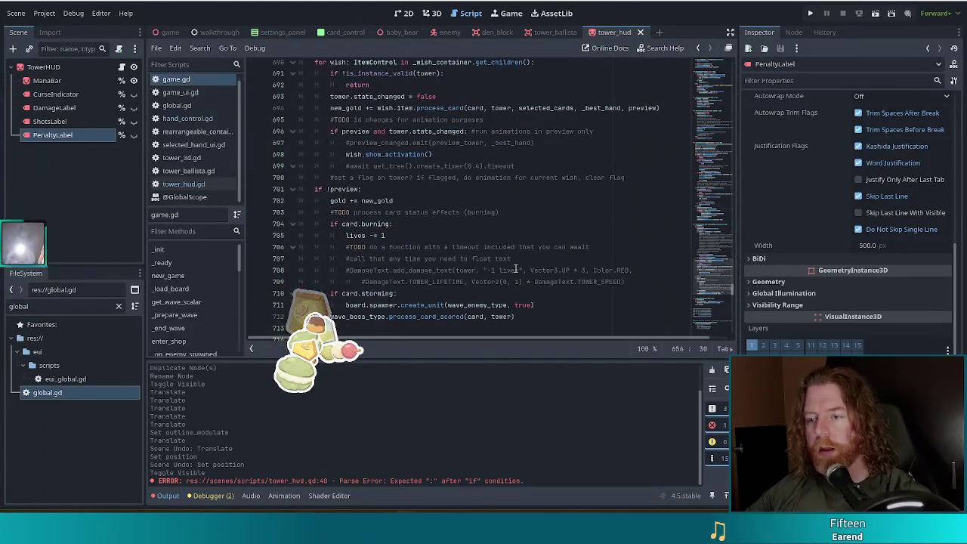
pyautogui.click(333, 224)
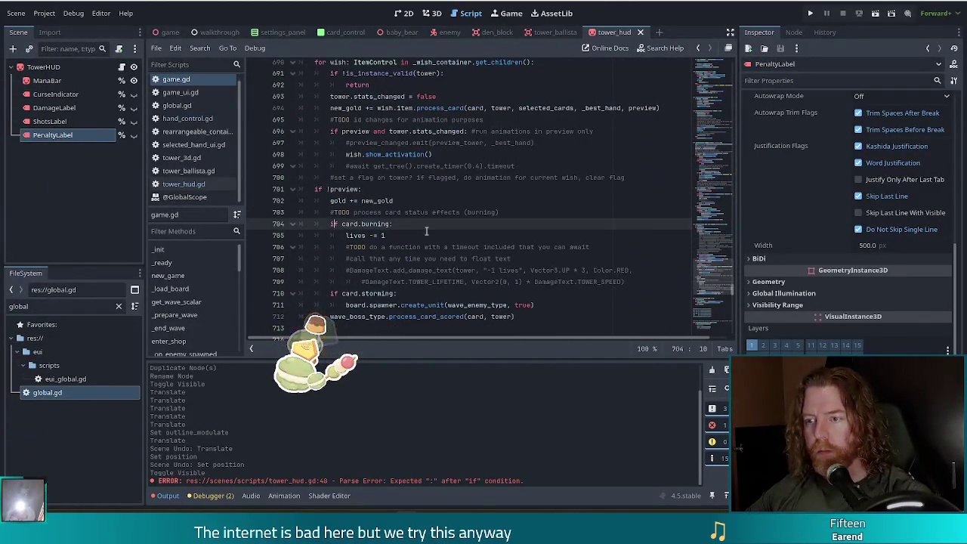
pyautogui.click(400, 272)
pyautogui.scroll(11, 537, 278)
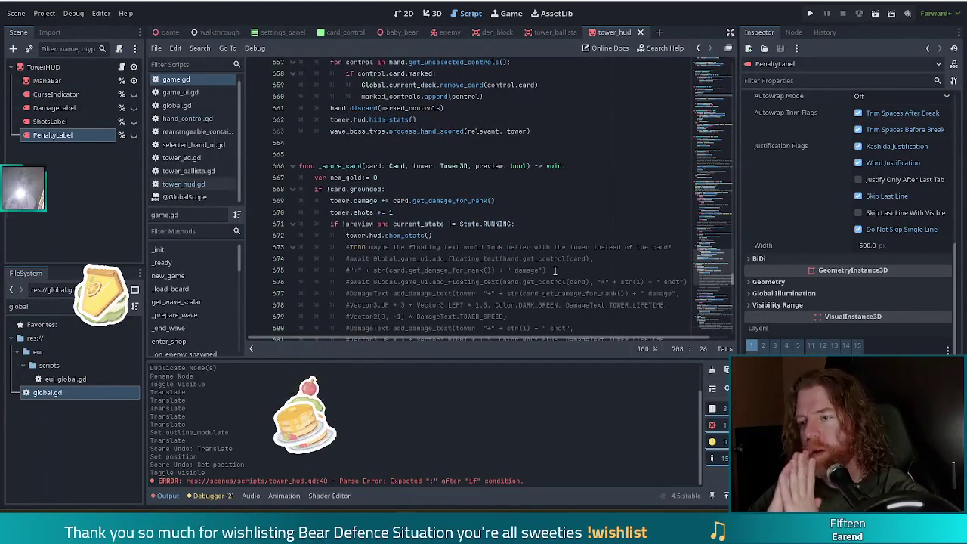
pyautogui.scroll(-11, 544, 250)
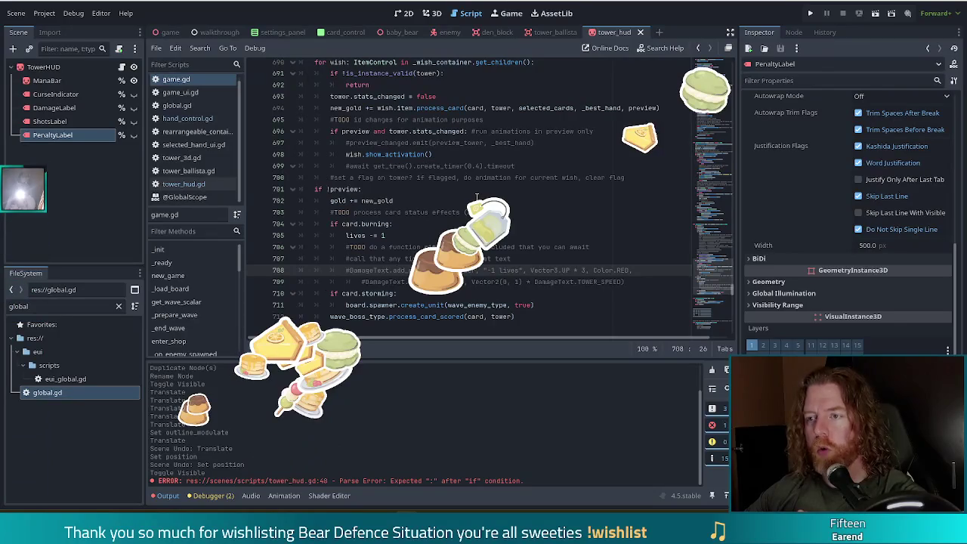
# Search game.gd for 'hud' and select the tower.hud.show_stats() call on line 672.
pyautogui.scroll(2, 476, 198)
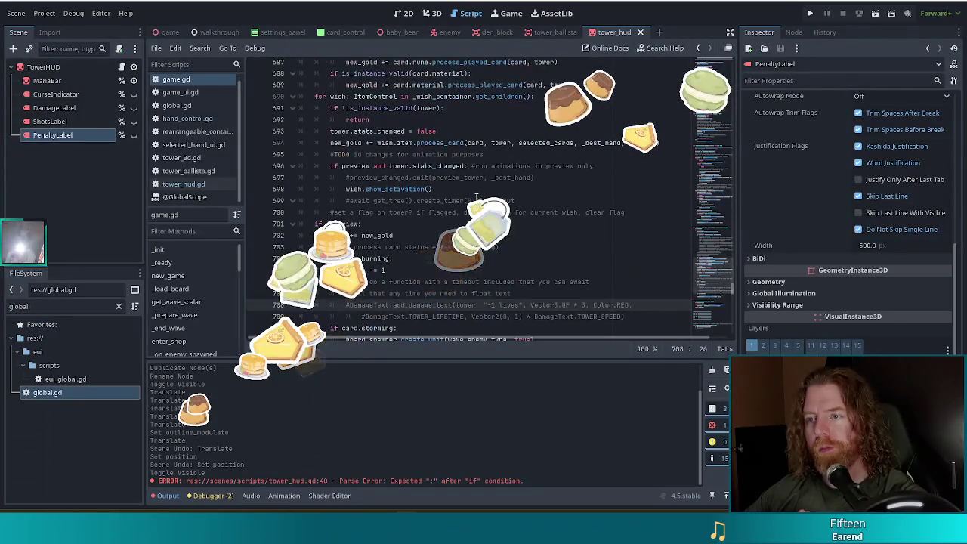
pyautogui.scroll(10, 476, 199)
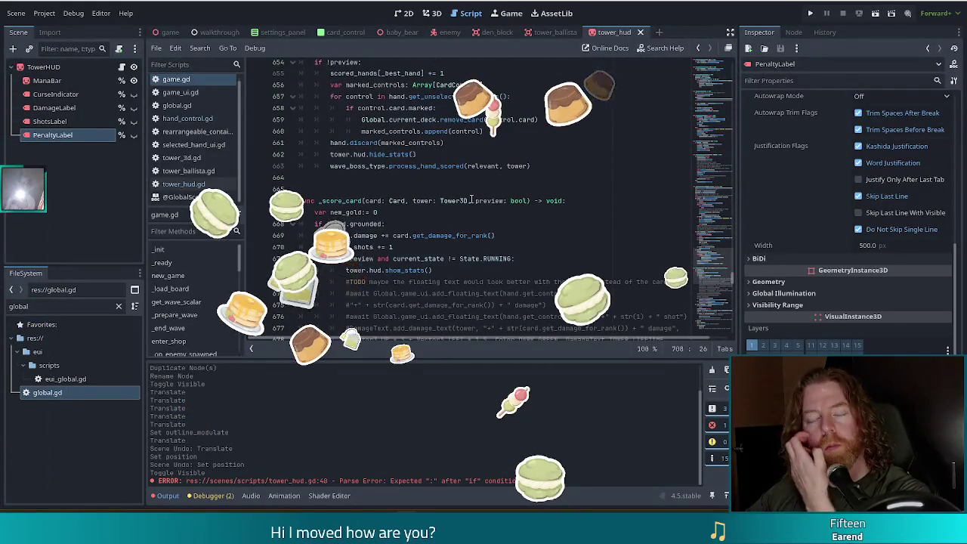
pyautogui.scroll(5, 463, 202)
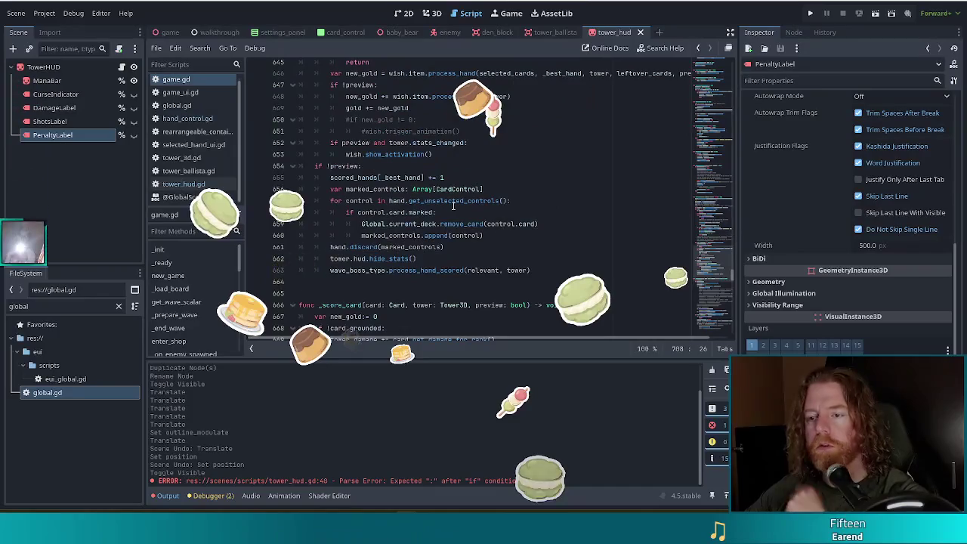
pyautogui.scroll(5, 453, 205)
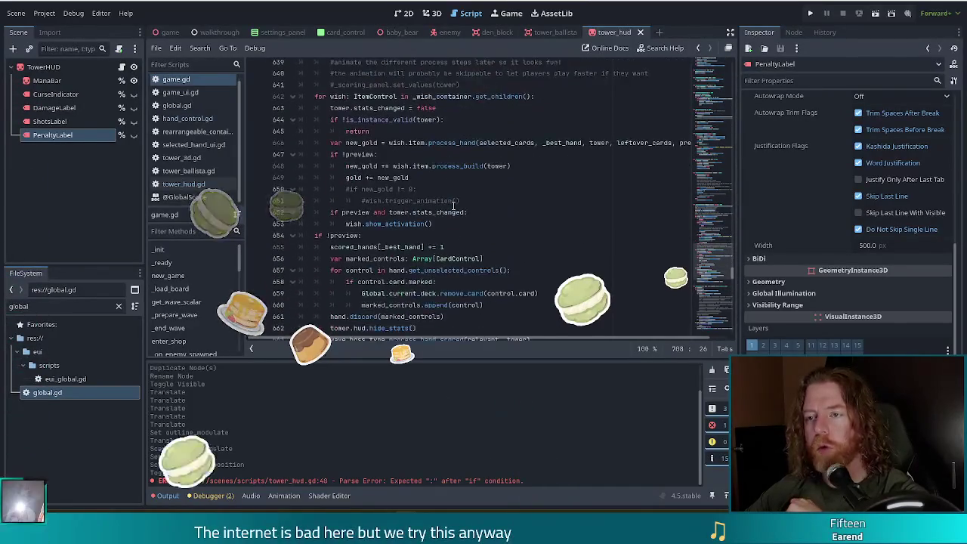
pyautogui.scroll(1, 453, 205)
pyautogui.scroll(6, 454, 206)
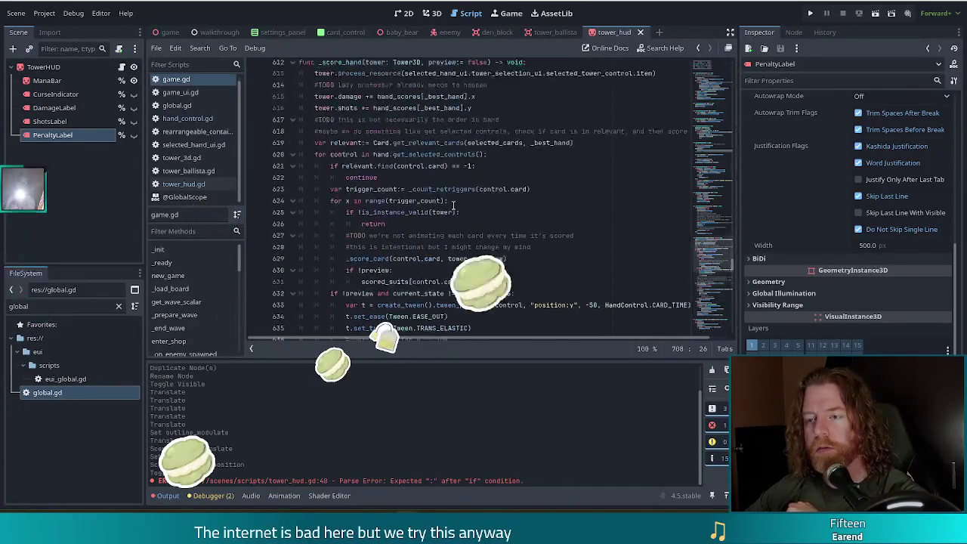
pyautogui.scroll(-5, 451, 206)
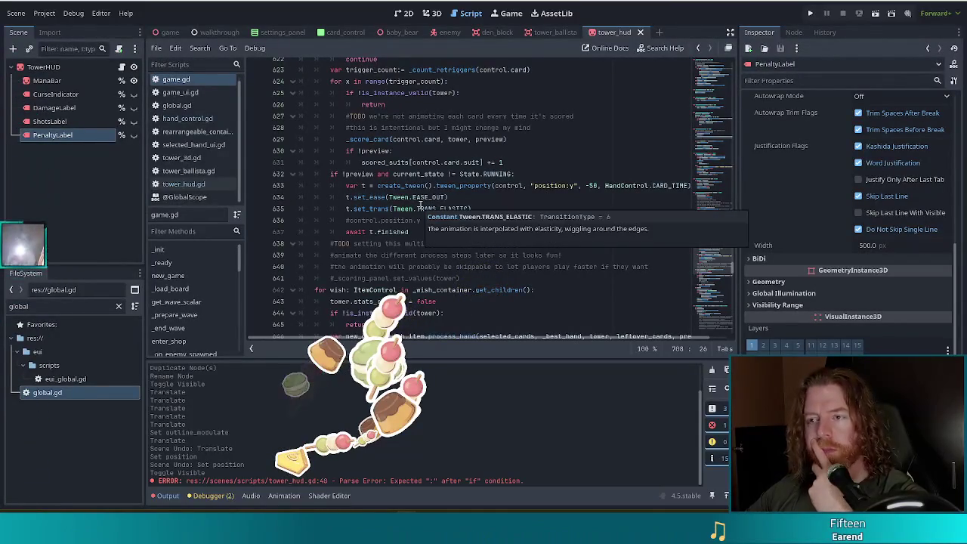
pyautogui.scroll(2, 446, 229)
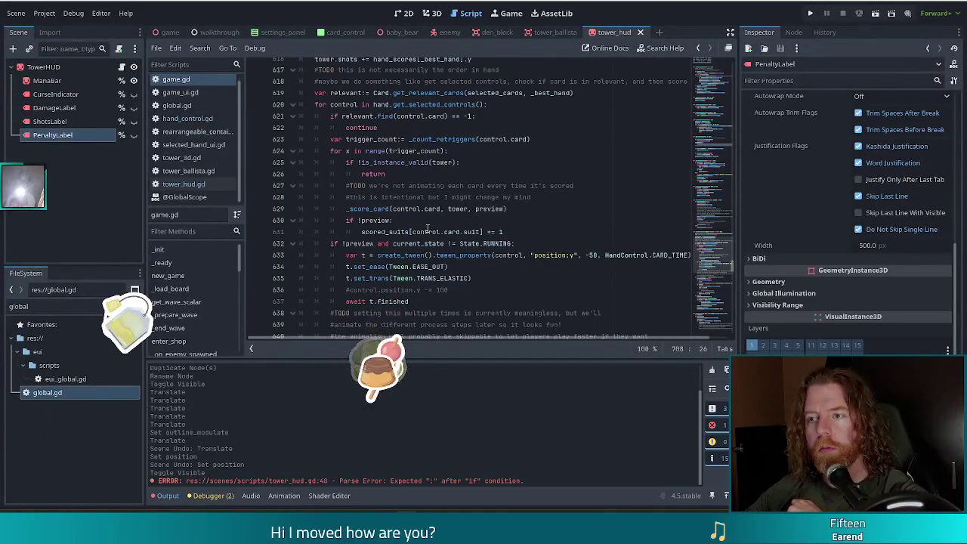
pyautogui.scroll(2, 427, 228)
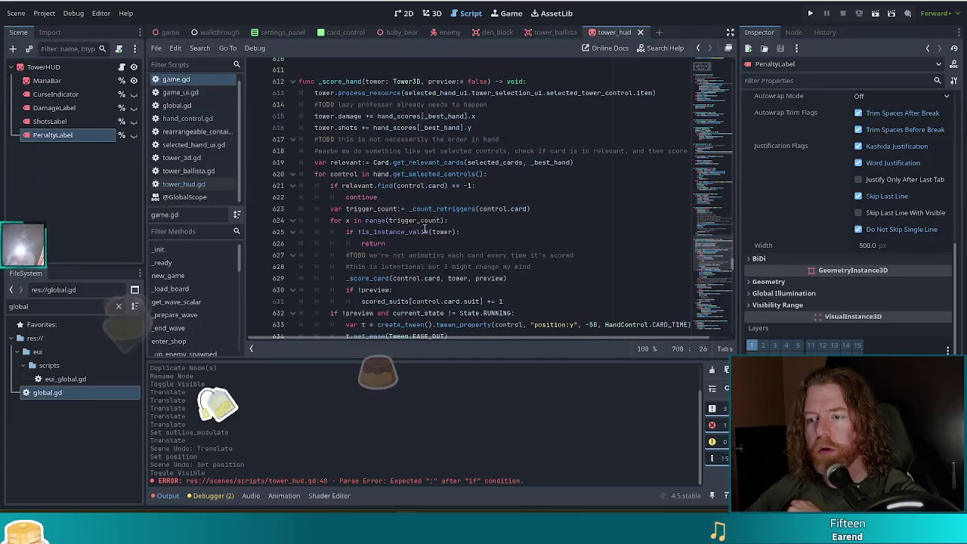
pyautogui.moveTo(425, 229)
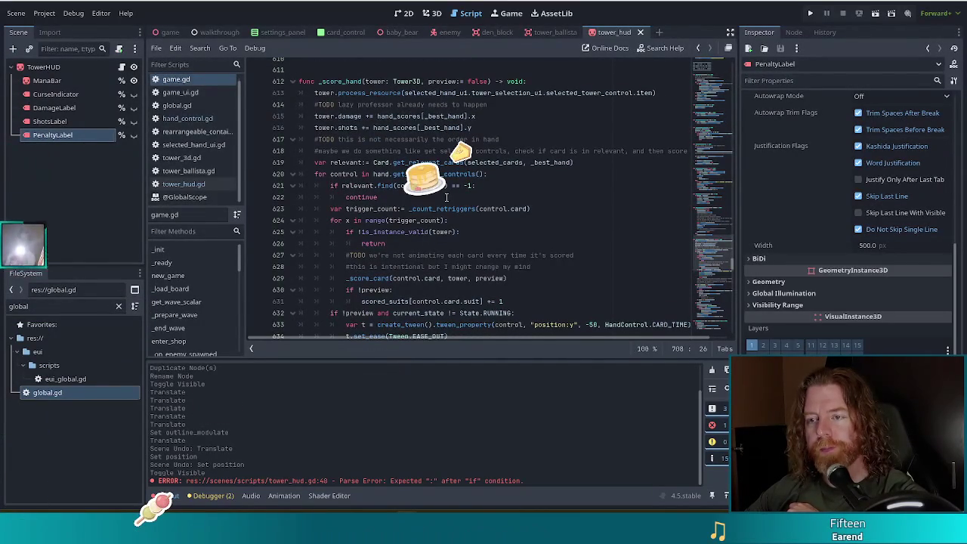
pyautogui.scroll(-5, 445, 199)
pyautogui.scroll(-1, 444, 200)
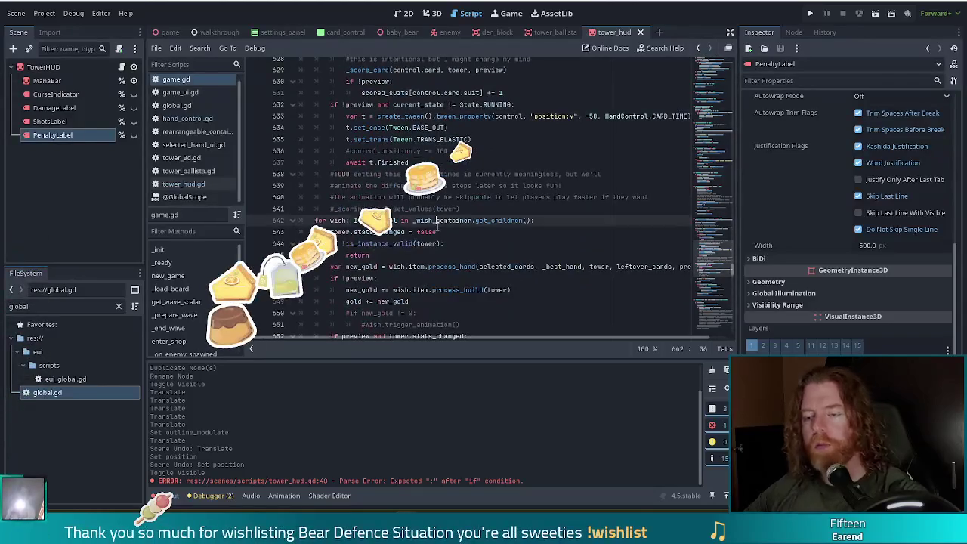
pyautogui.hotkey('ctrl', 'f')
pyautogui.write('hud')
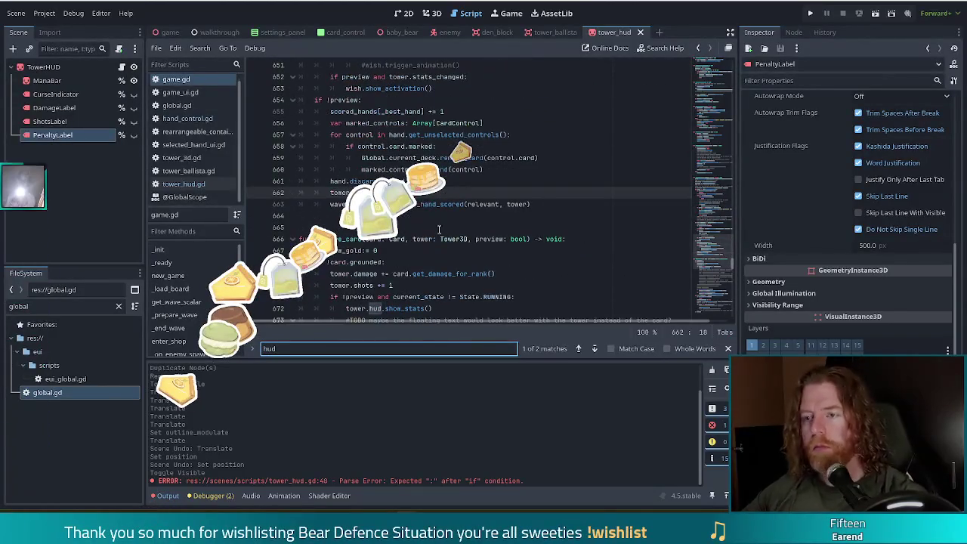
pyautogui.scroll(-2, 441, 231)
pyautogui.click(545, 238)
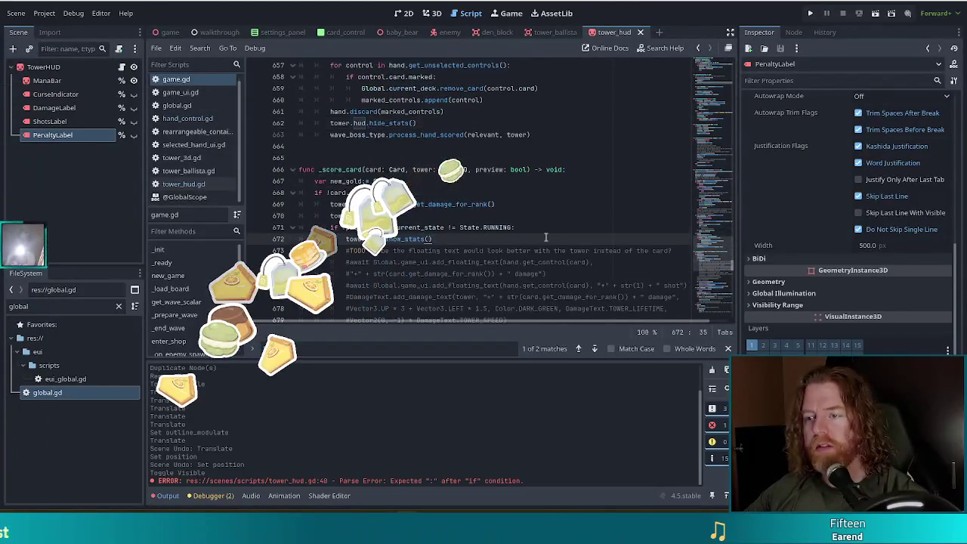
pyautogui.scroll(-1, 545, 238)
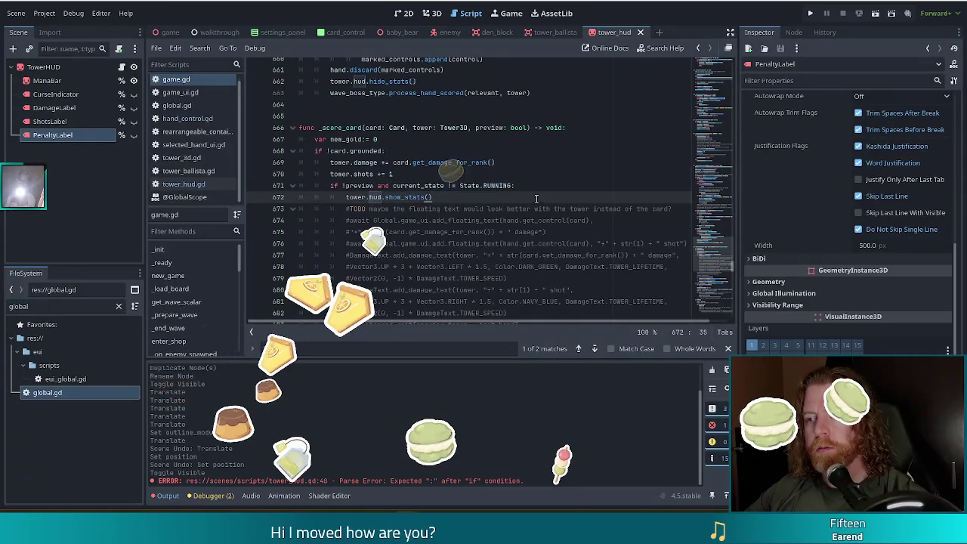
pyautogui.moveTo(536, 199); pyautogui.dragTo(537, 185)
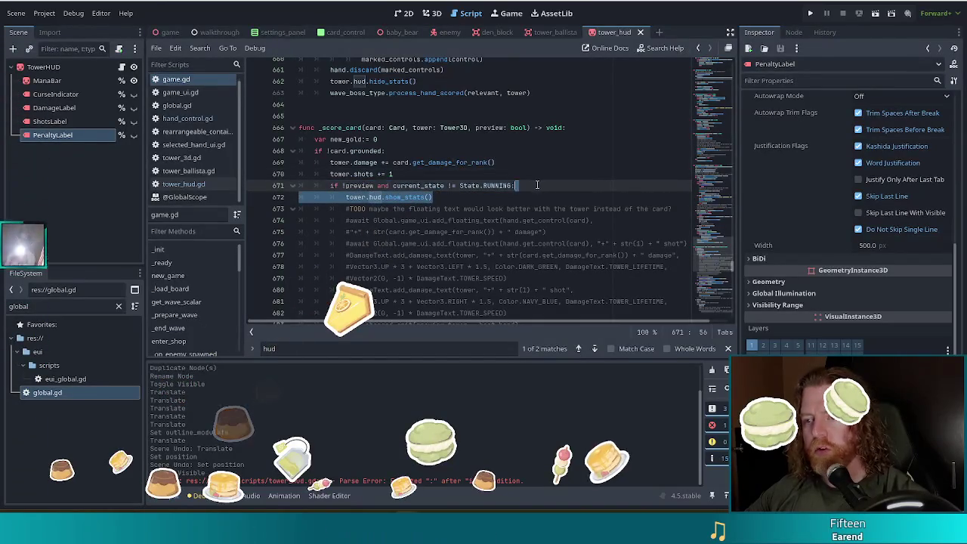
# Return to the burning-card block with the caret at the end of 'if card.burning:'.
pyautogui.scroll(-2, 484, 194)
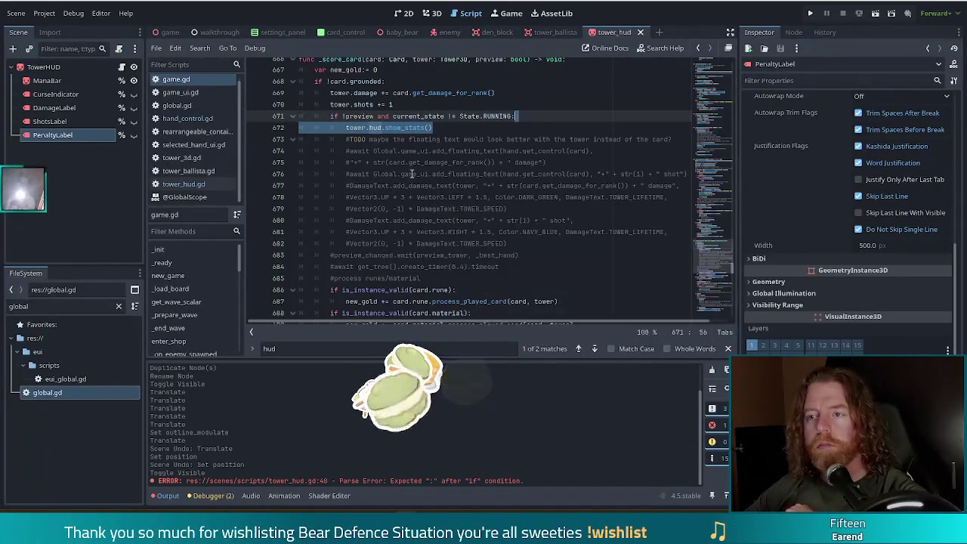
pyautogui.scroll(2, 518, 161)
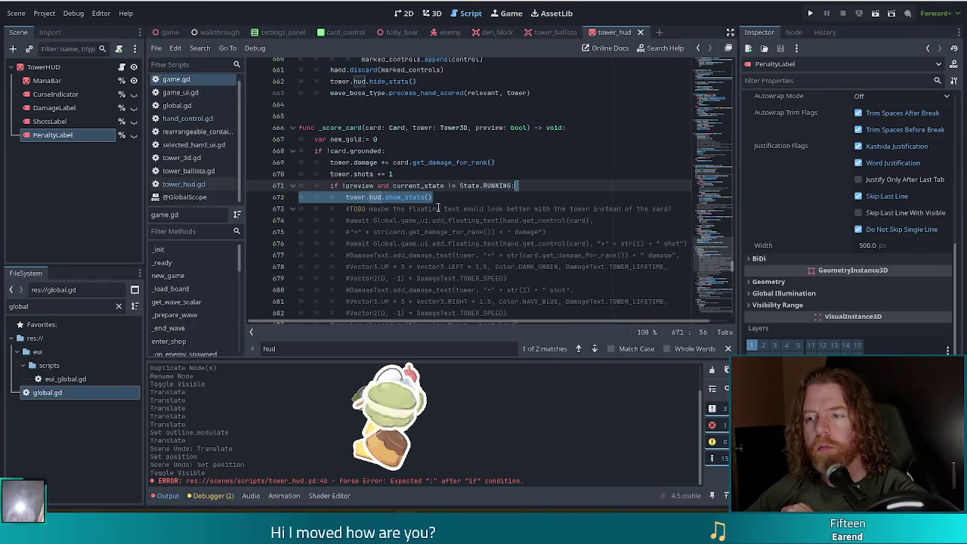
pyautogui.click(346, 197)
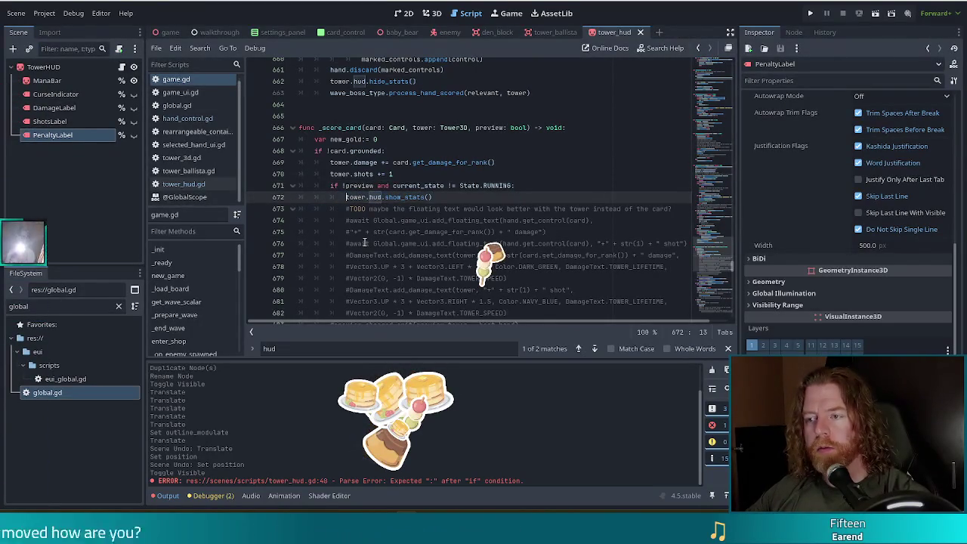
pyautogui.scroll(-4, 387, 227)
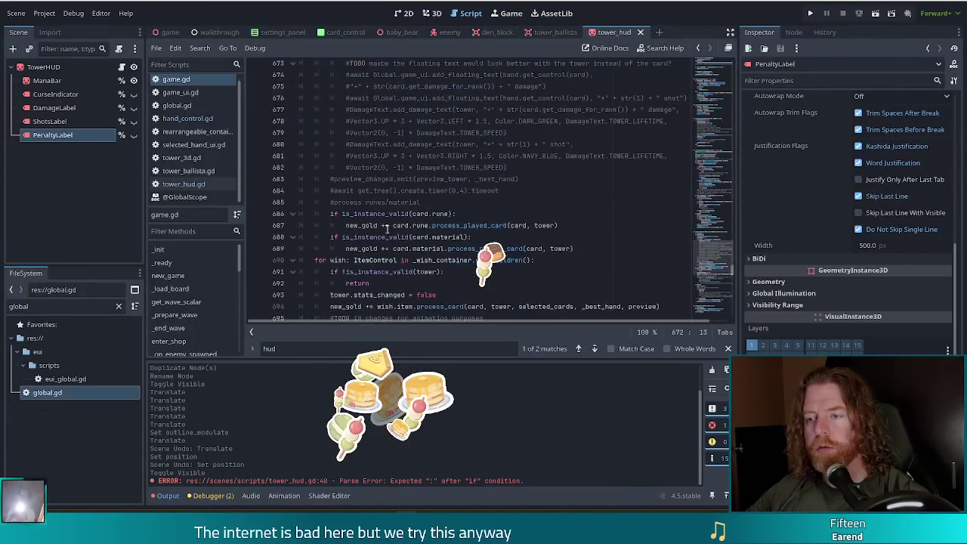
pyautogui.scroll(-7, 386, 228)
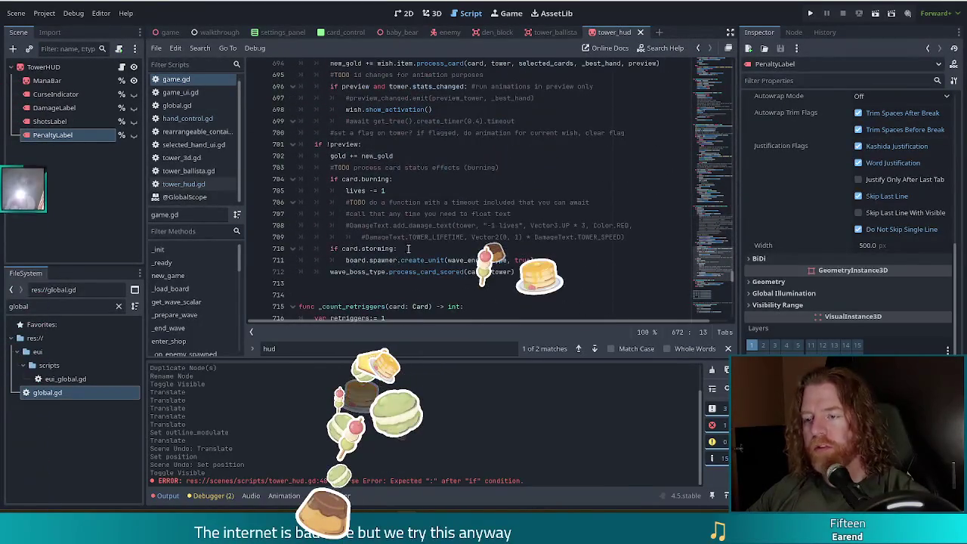
pyautogui.click(406, 179)
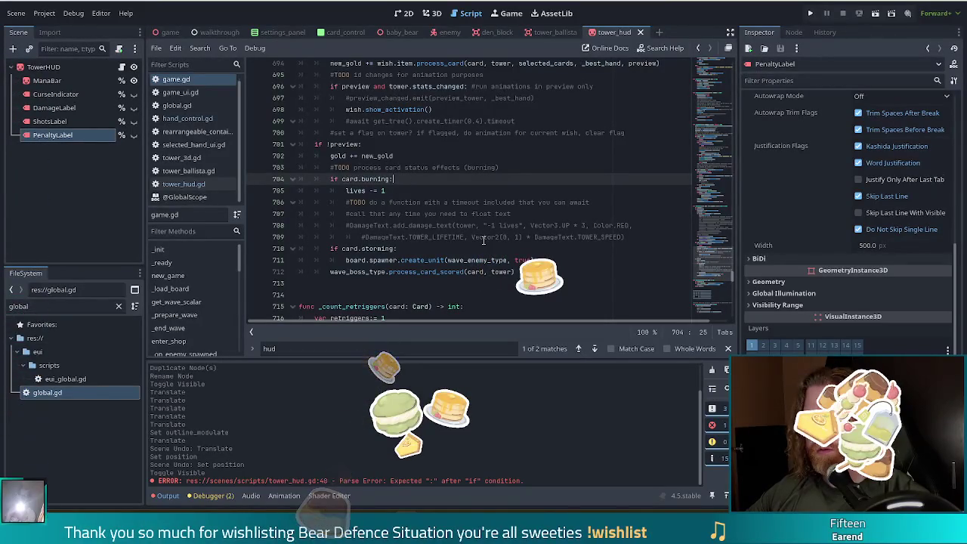
# Add tower.hud.show_stats("-1 life") under 'if card.burning:' and run the game with F5.
pyautogui.moveTo(483, 240)
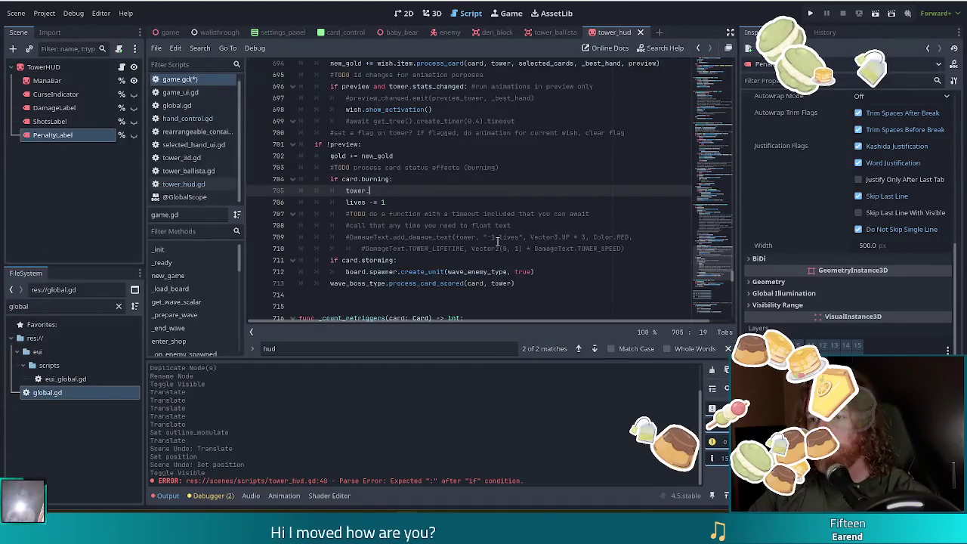
pyautogui.write('hud.')
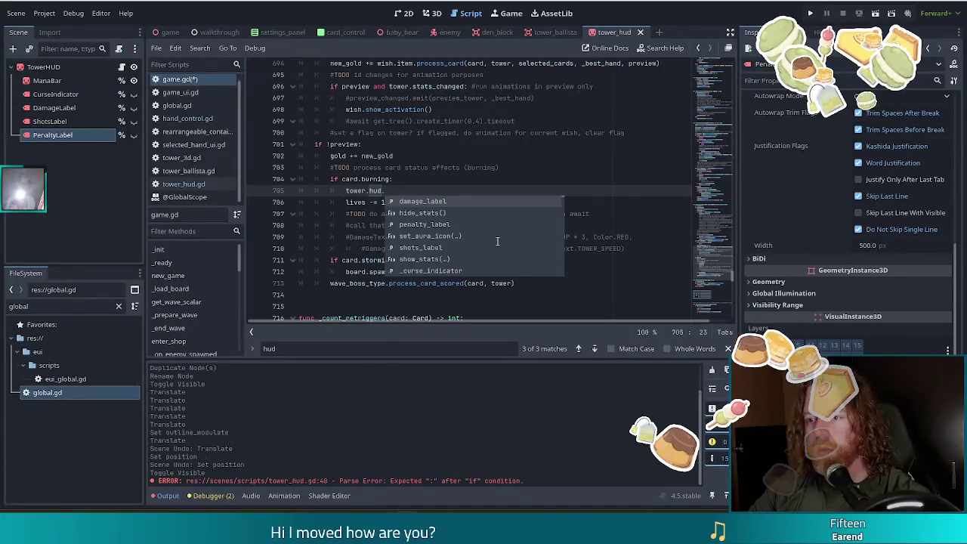
pyautogui.write('sho')
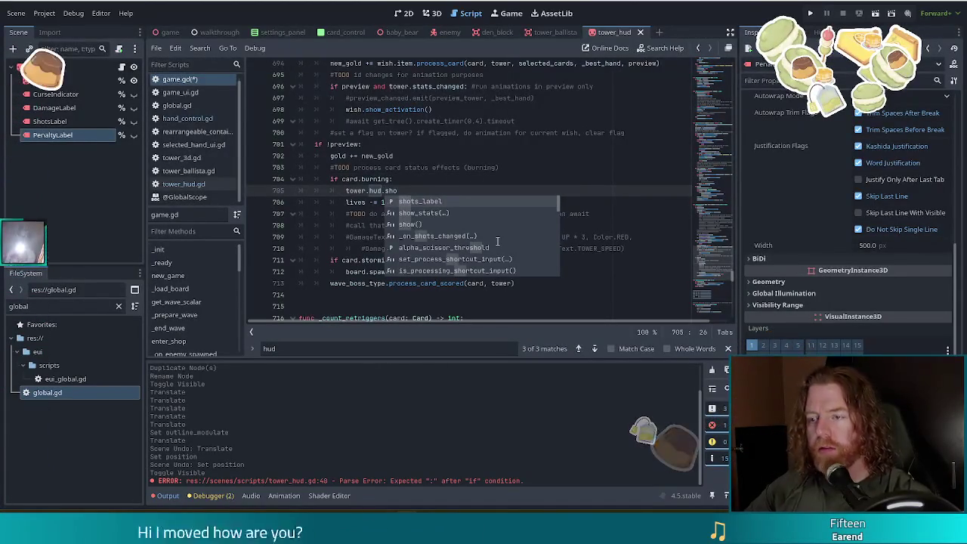
pyautogui.press('Return')
pyautogui.write('"-1 li')
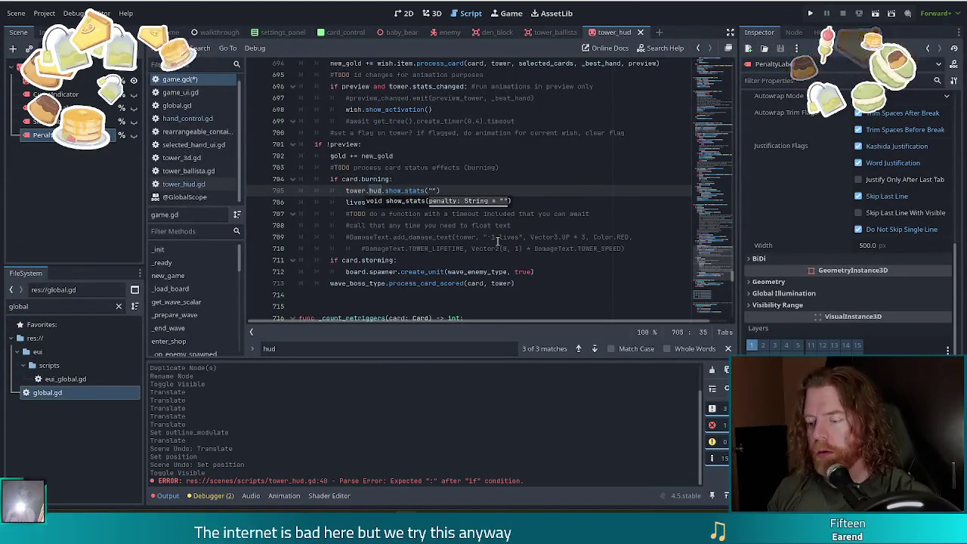
pyautogui.write('fe')
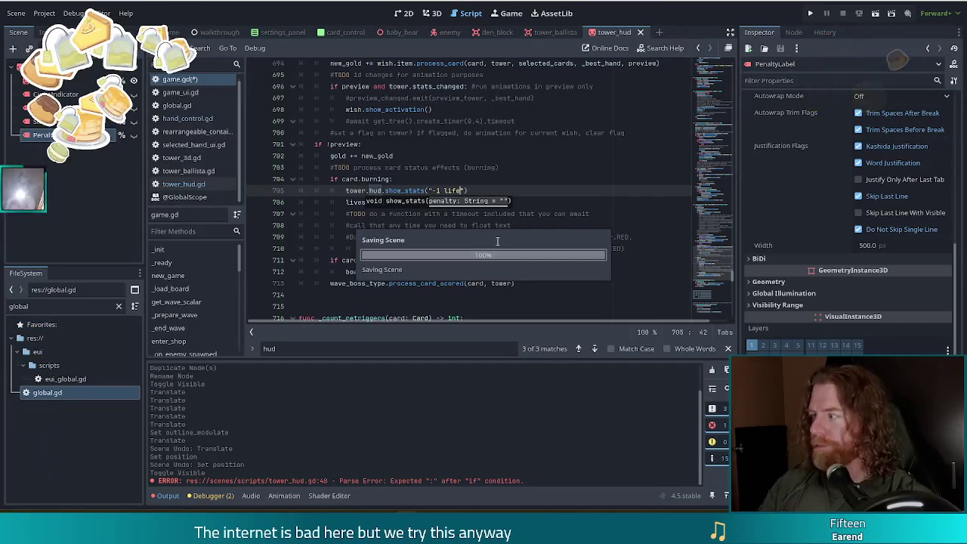
pyautogui.click(449, 173)
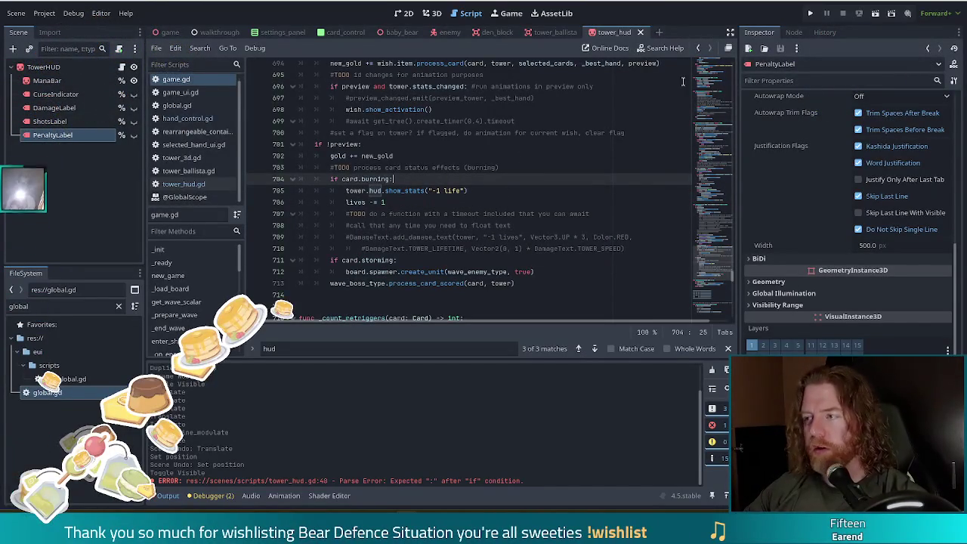
pyautogui.press('F5')
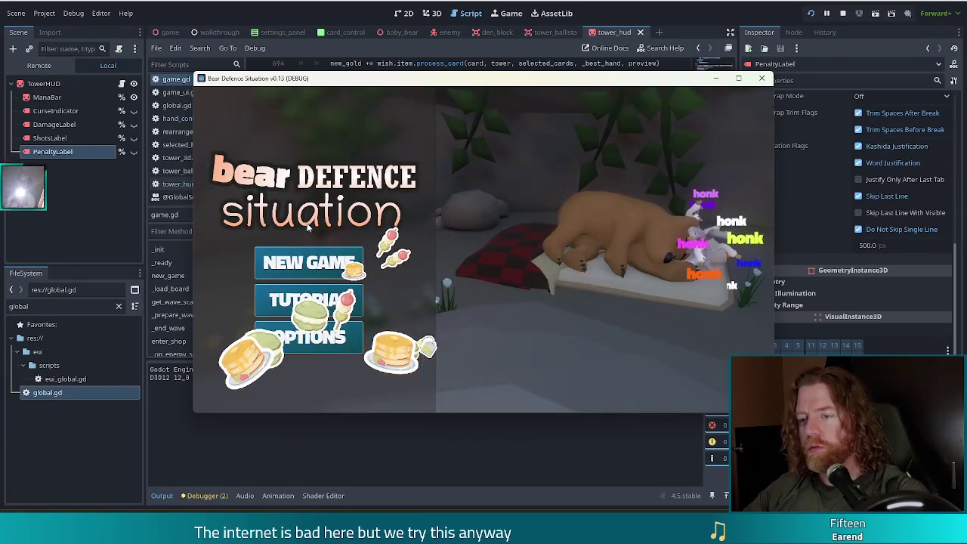
# Start a new game, set the enemy to golem_fire in the console, and leave camp for the map.
pyautogui.click(308, 262)
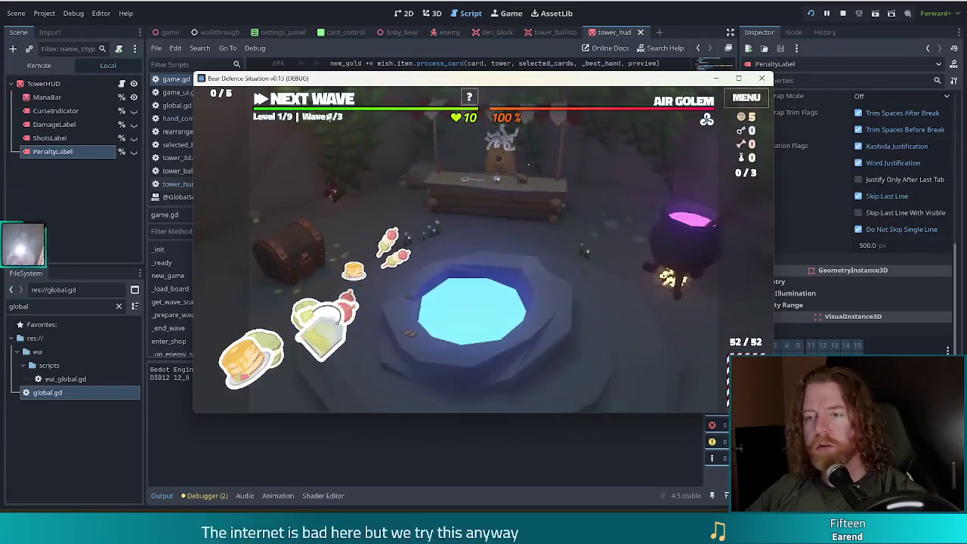
pyautogui.press('`')
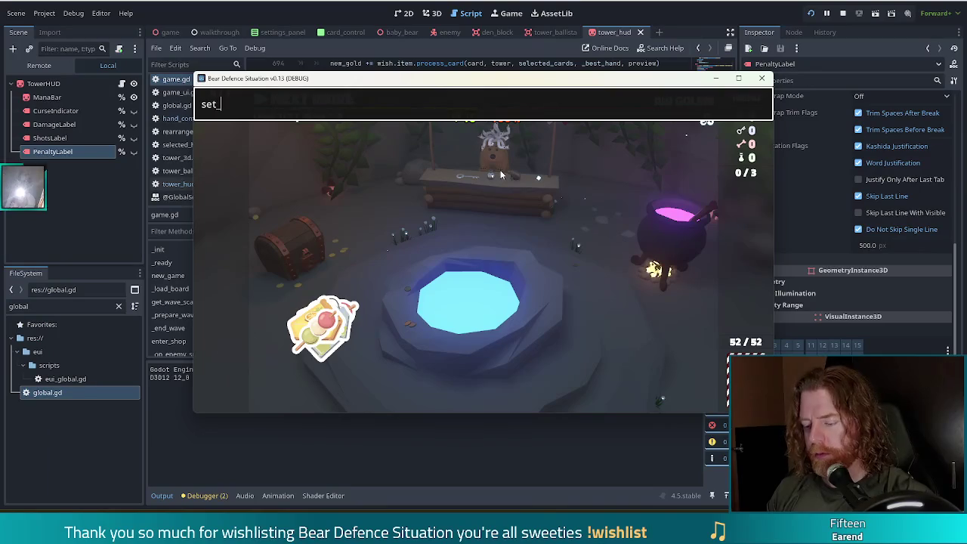
pyautogui.write('enem')
pyautogui.write('y golem_fire')
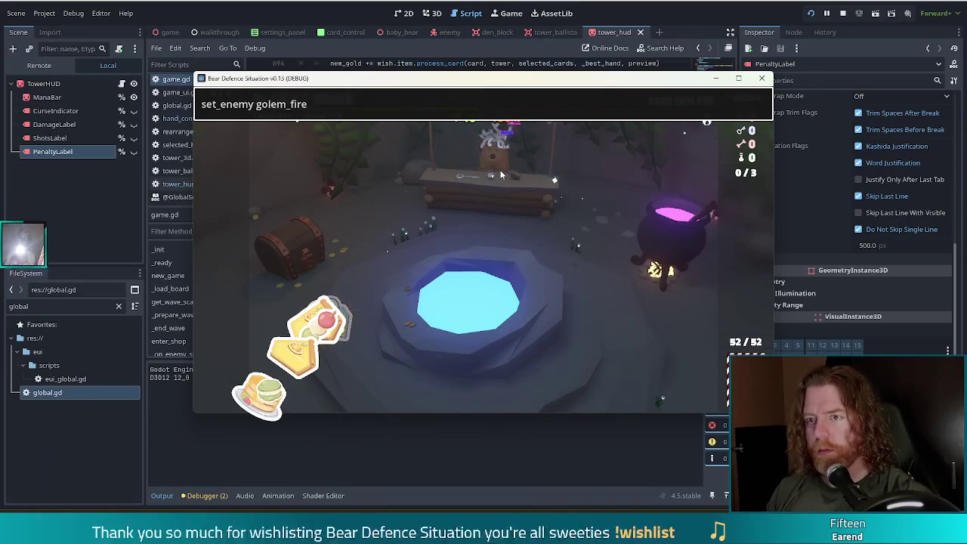
pyautogui.press('Return')
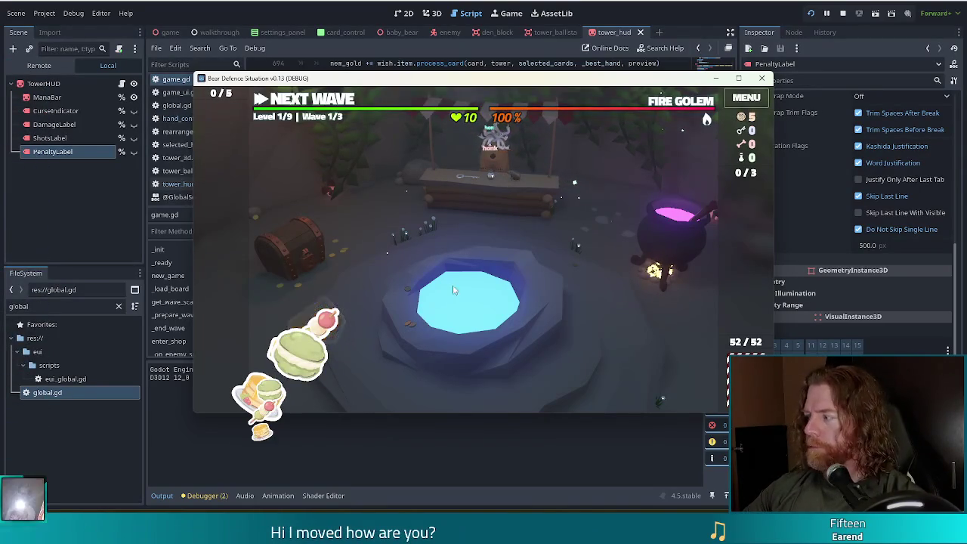
pyautogui.click(339, 106)
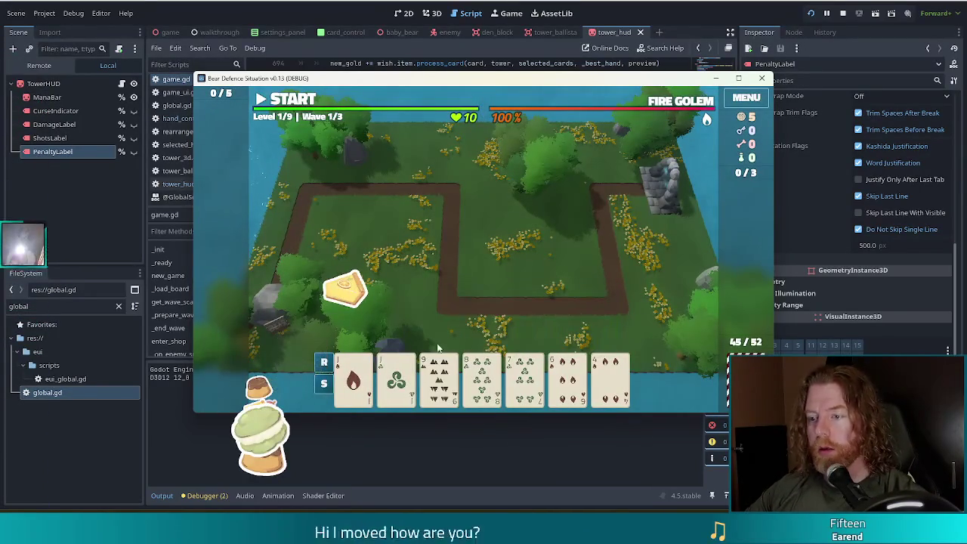
# Play and discard cards through the first waves, accepting rewards until wave 3/3.
pyautogui.click(481, 378)
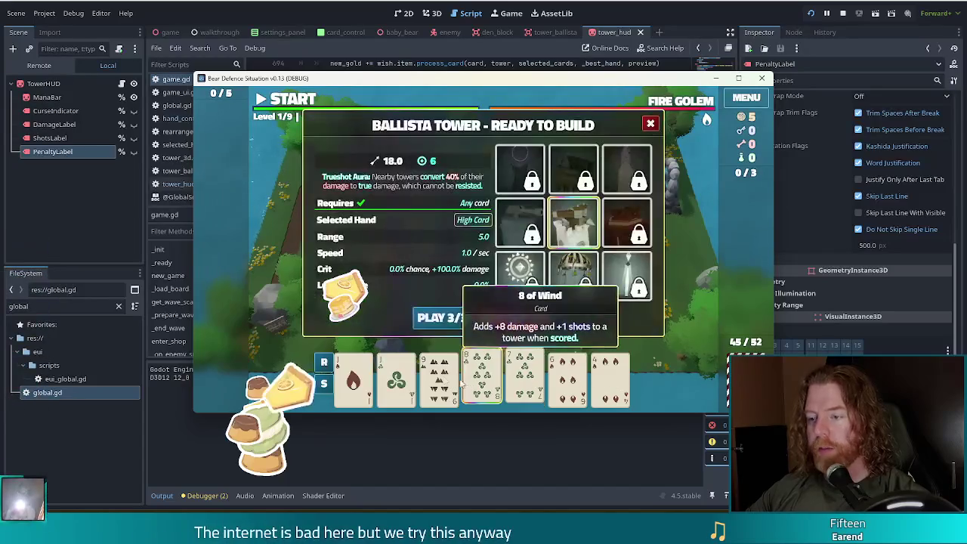
pyautogui.click(517, 322)
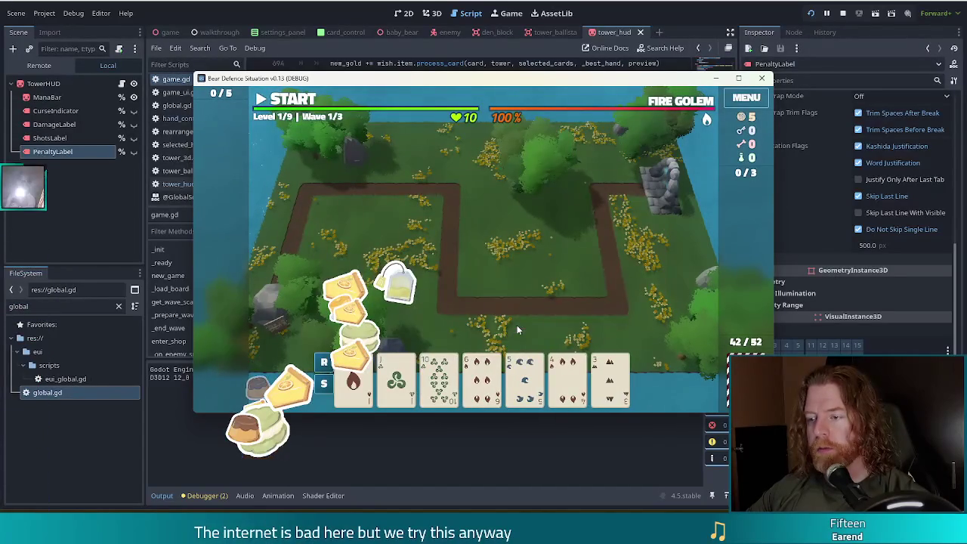
pyautogui.click(439, 378)
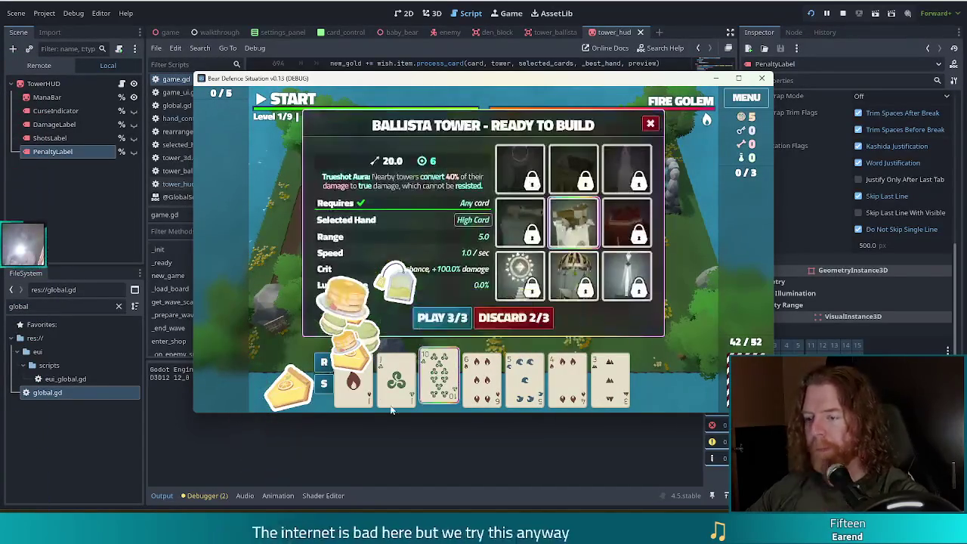
pyautogui.click(515, 314)
pyautogui.click(396, 378)
pyautogui.click(396, 378)
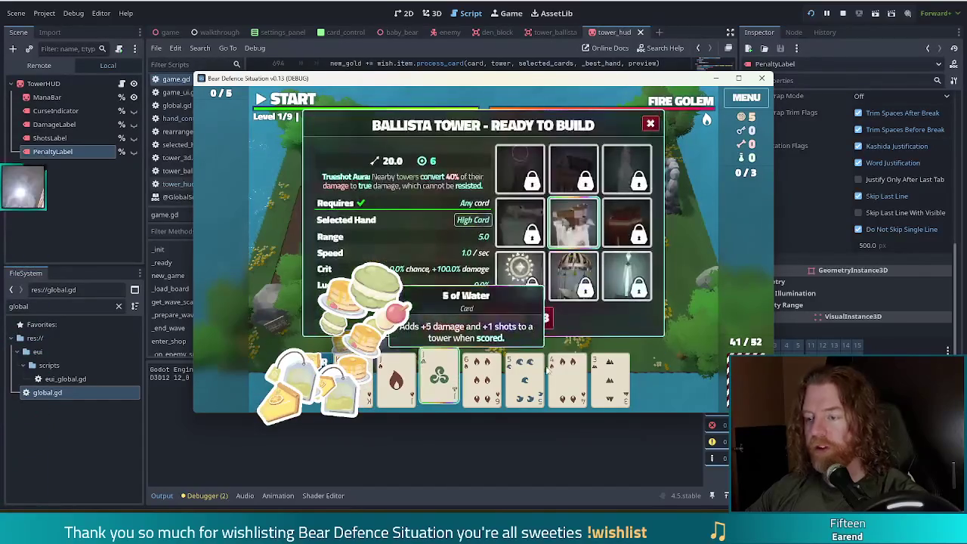
pyautogui.click(439, 378)
pyautogui.click(525, 318)
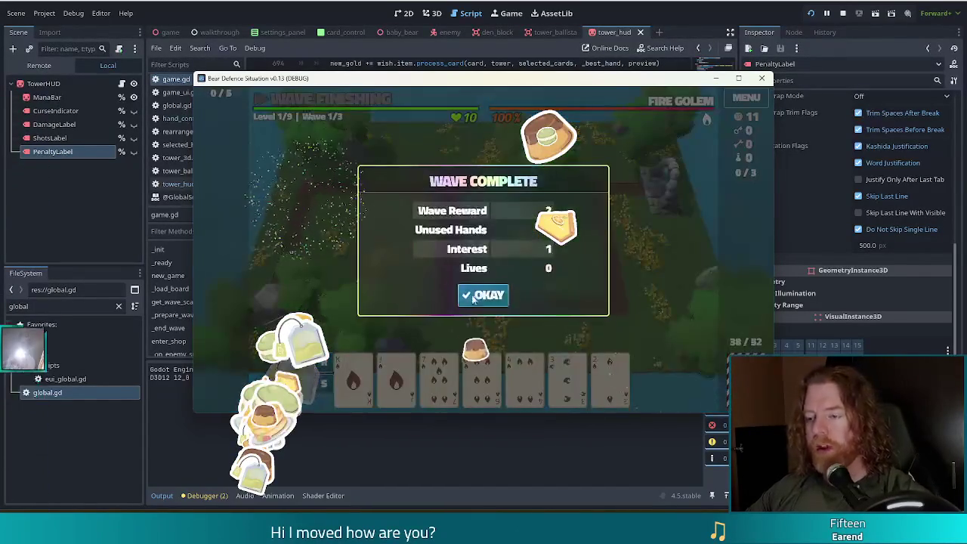
pyautogui.click(485, 291)
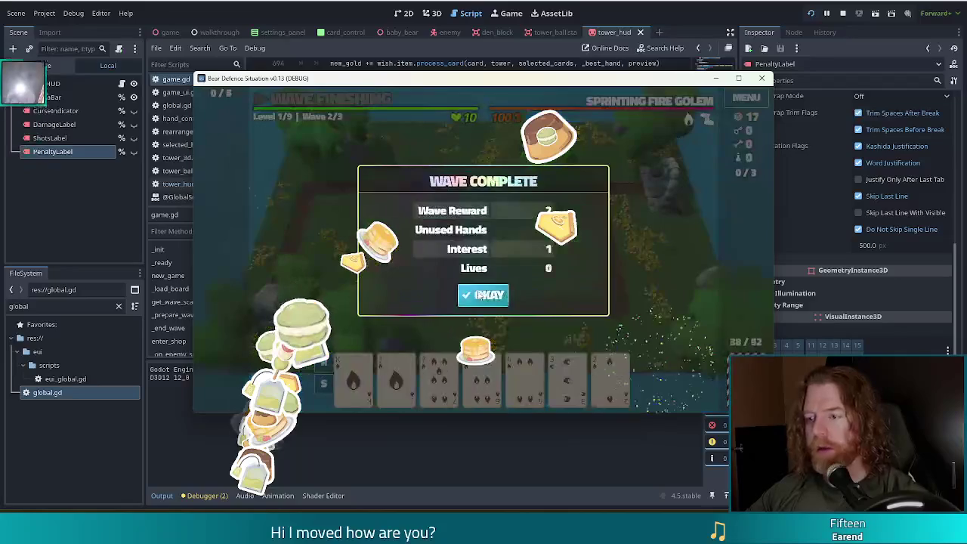
pyautogui.click(484, 294)
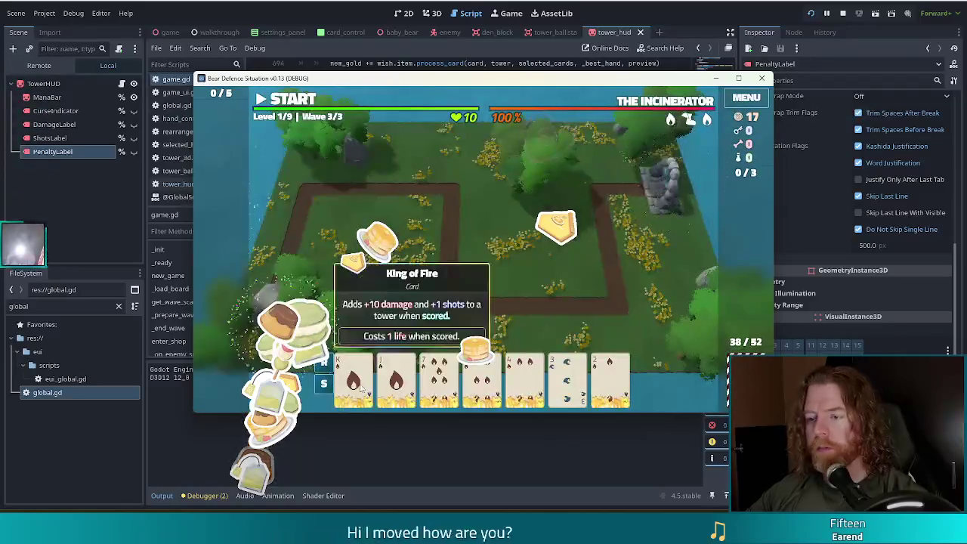
# Play a flush of burning fire cards to place a ballista tower in the map's centre.
pyautogui.click(363, 386)
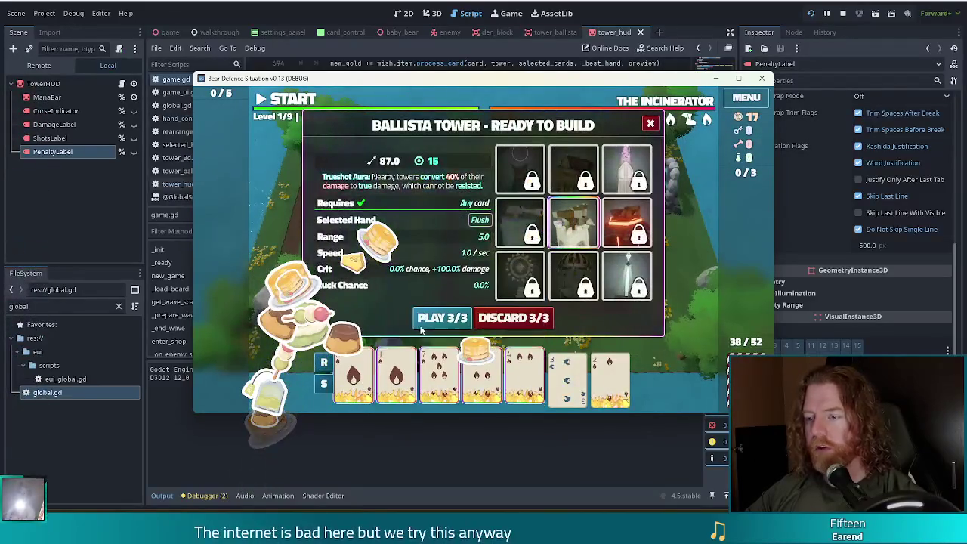
pyautogui.click(439, 319)
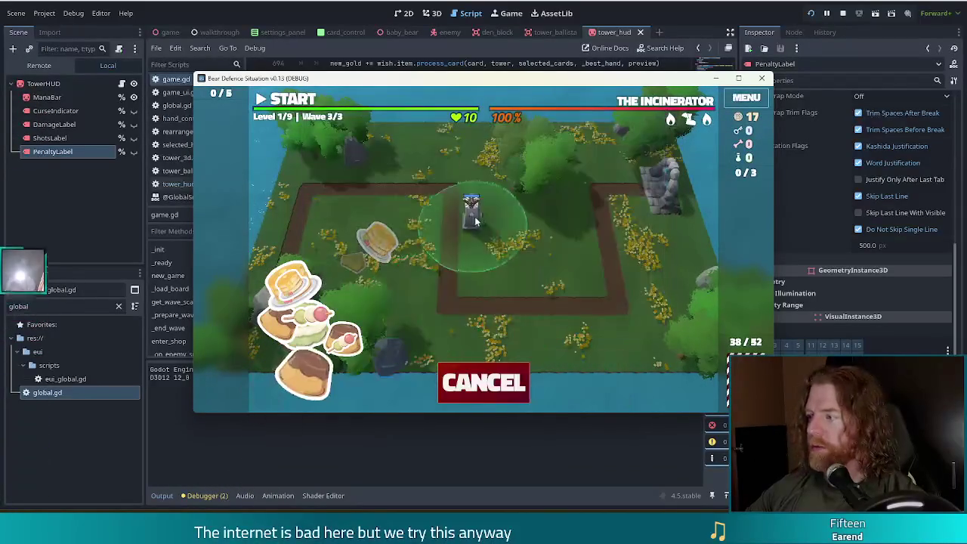
pyautogui.click(490, 268)
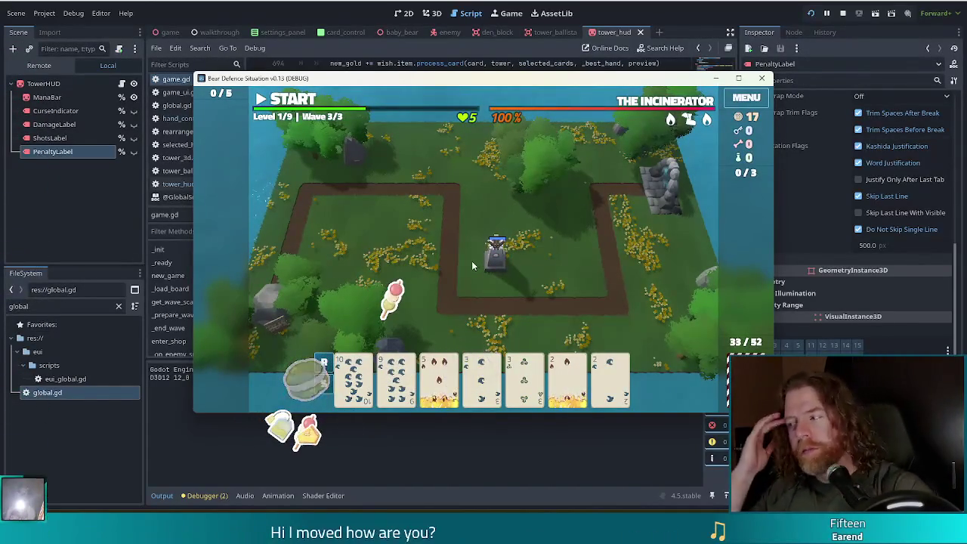
pyautogui.click(322, 20)
pyautogui.scroll(8, 534, 204)
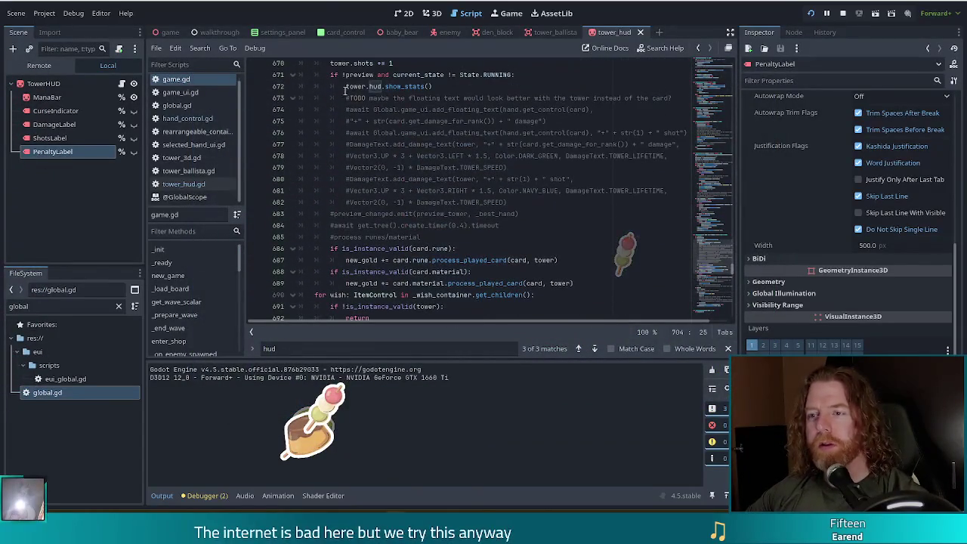
# Add 'pass' under the empty if above the commented show_stats line and relaunch the game.
pyautogui.click(346, 86)
pyautogui.write('#')
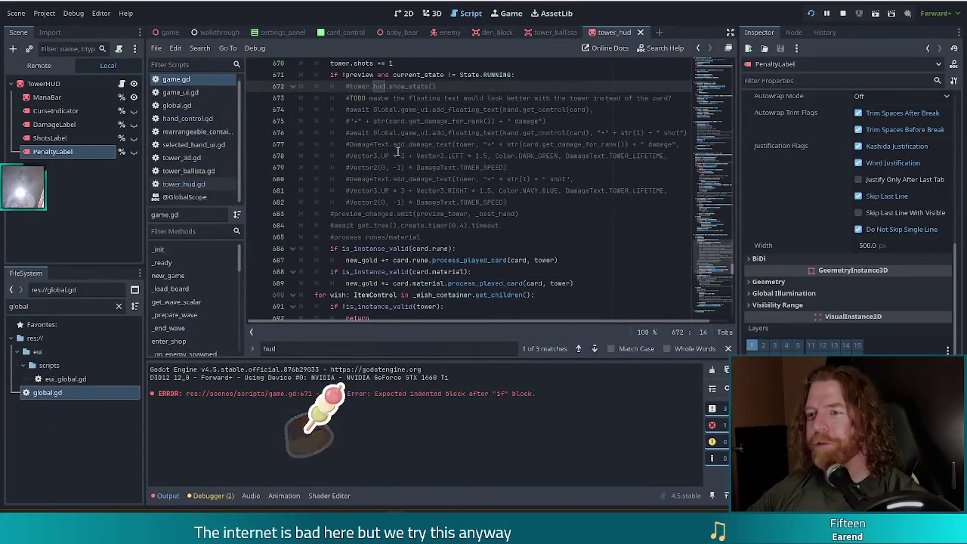
pyautogui.click(523, 78)
pyautogui.press('Return')
pyautogui.write('pass')
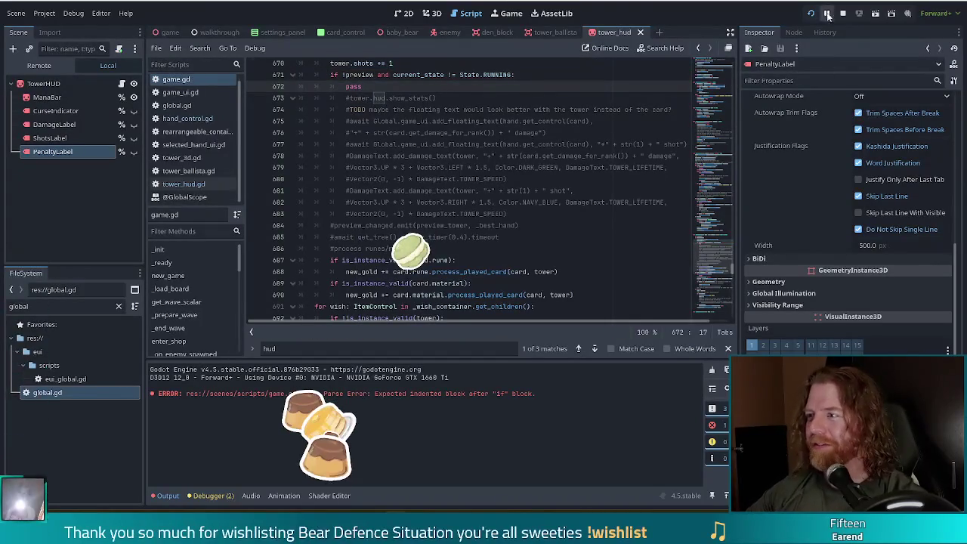
pyautogui.click(815, 14)
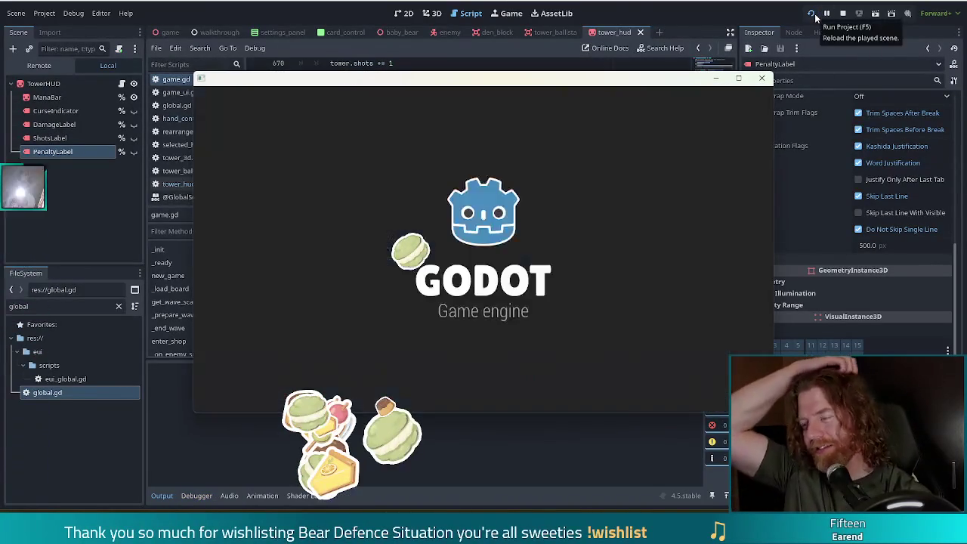
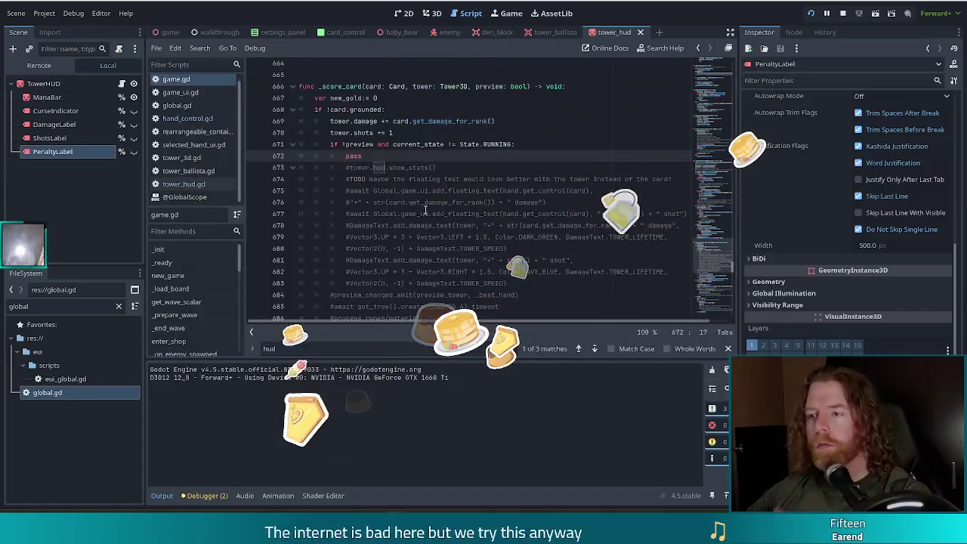
# Review _score_card in game.gd: the burning-card -1 life text, the storming-card check and the enemy-spawning line.
pyautogui.scroll(-2, 476, 155)
pyautogui.scroll(-10, 477, 155)
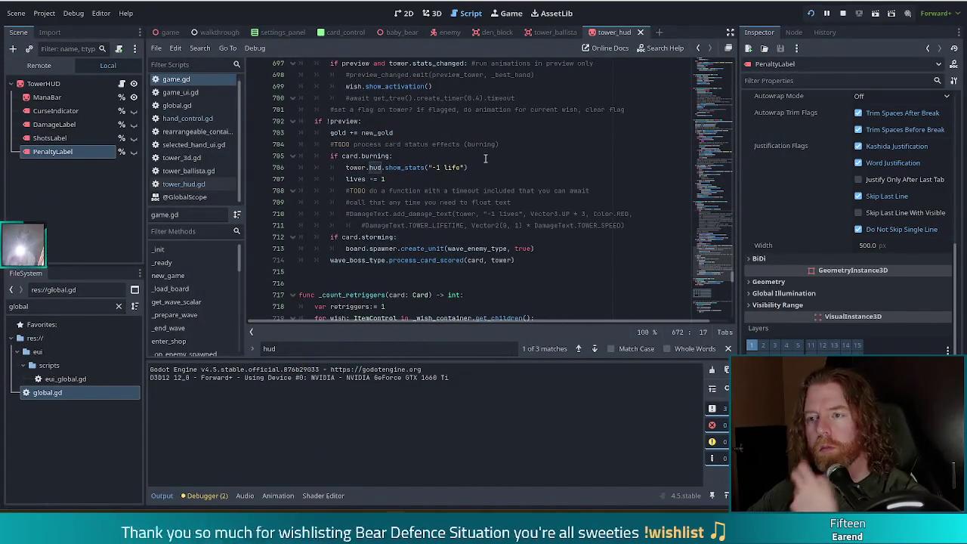
pyautogui.click(436, 167)
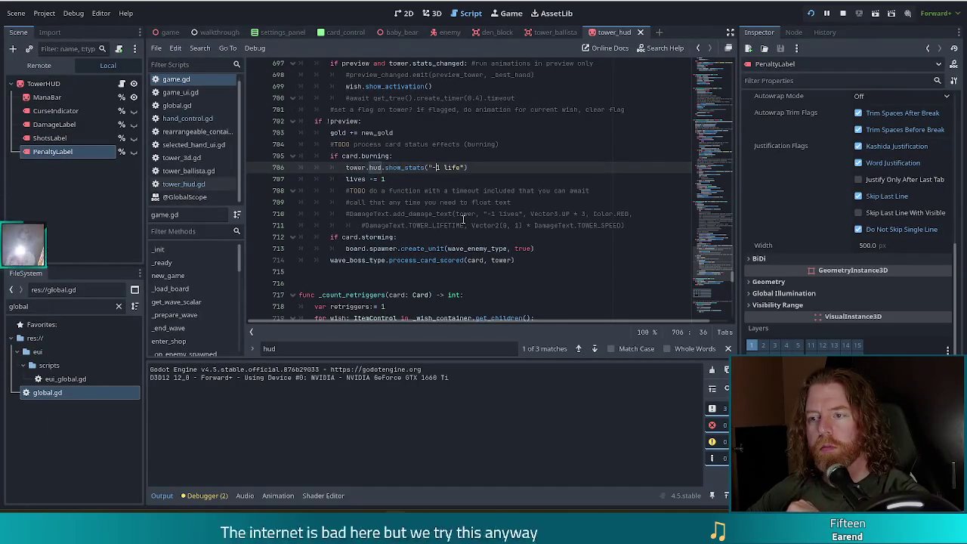
pyautogui.click(385, 236)
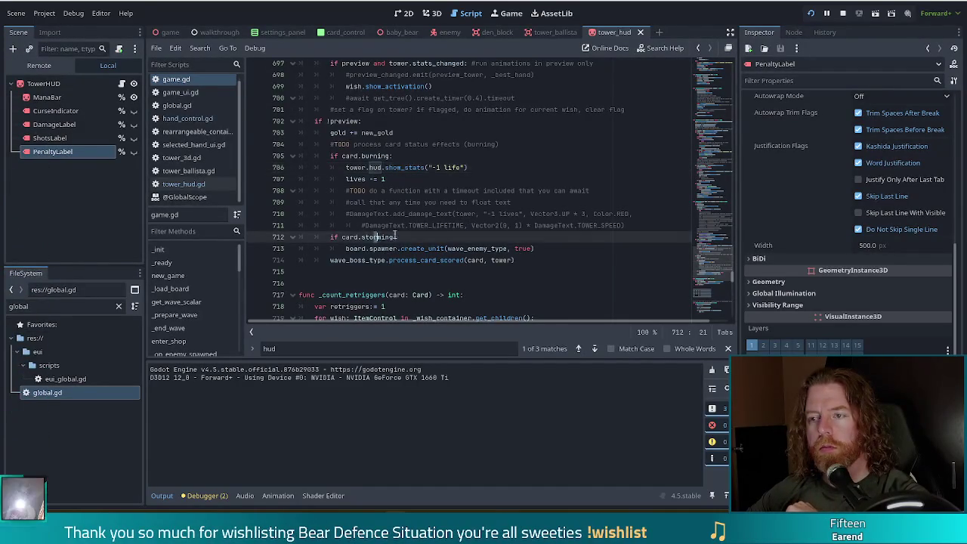
pyautogui.click(547, 248)
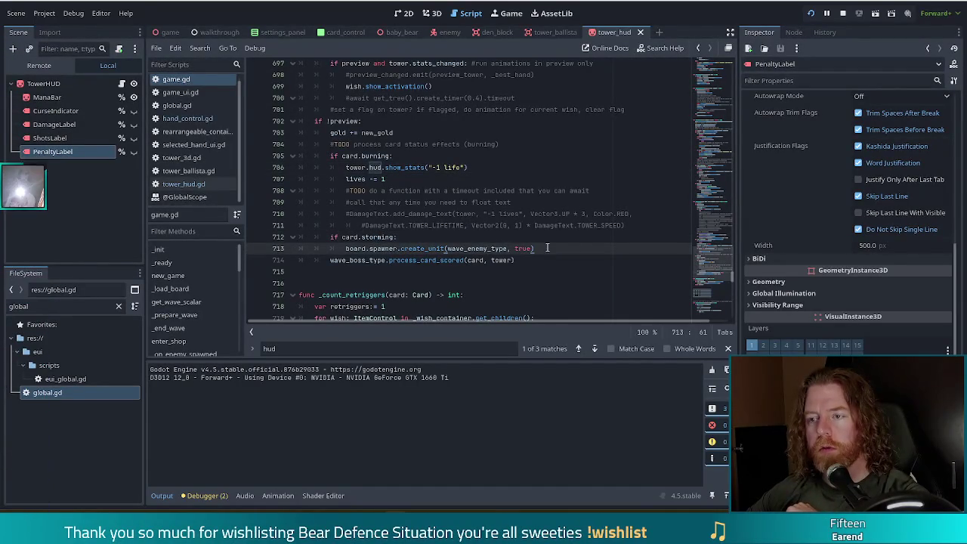
pyautogui.scroll(-1, 519, 233)
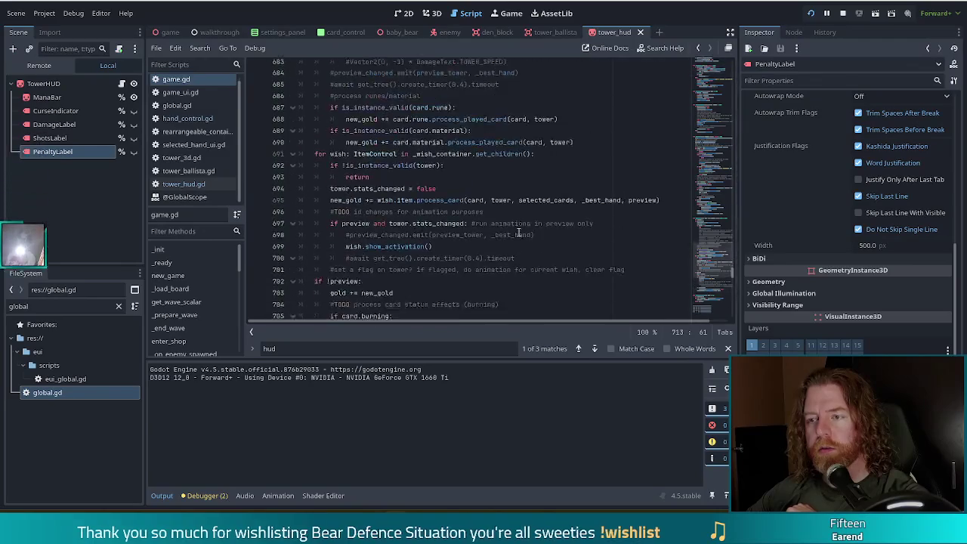
pyautogui.scroll(12, 514, 232)
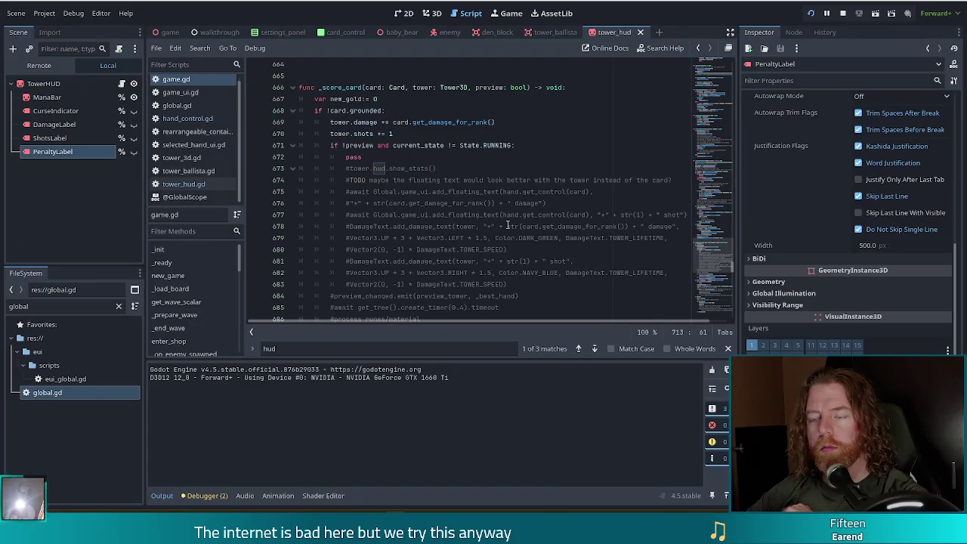
pyautogui.scroll(-5, 505, 225)
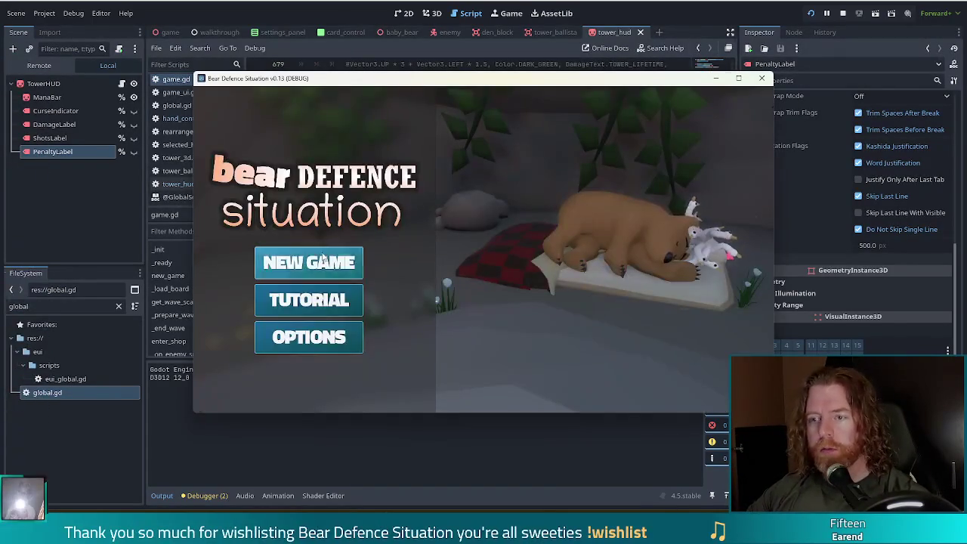
# Start a new game, make the enemy a fire golem with set_enemy golem_fire, and leave camp.
pyautogui.click(308, 261)
pyautogui.press('`')
pyautogui.write('set_')
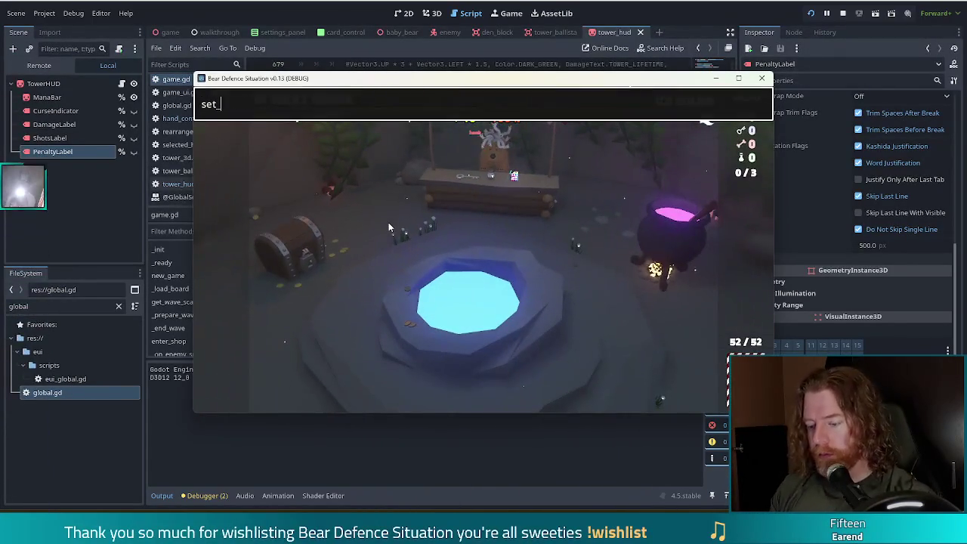
pyautogui.write('enemy golem_')
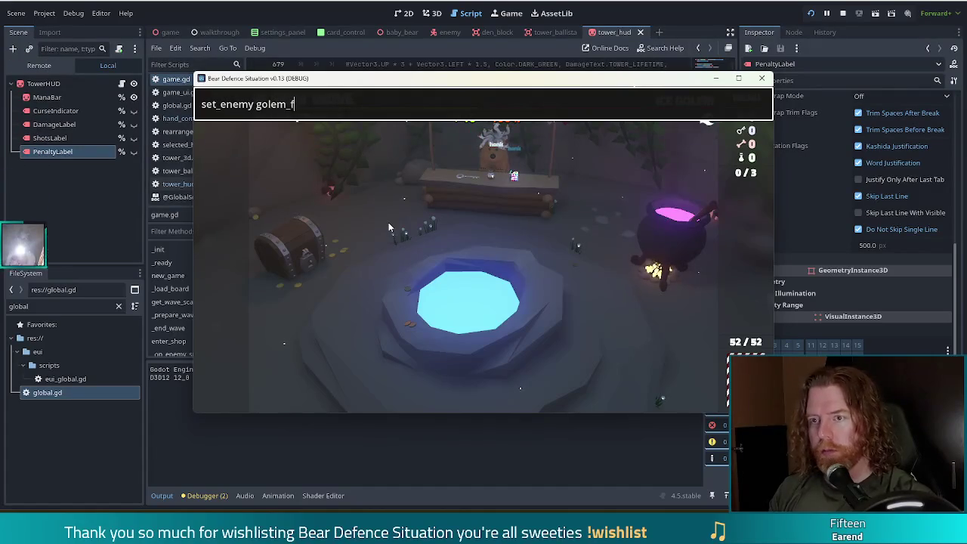
pyautogui.write('fire')
pyautogui.press('Return')
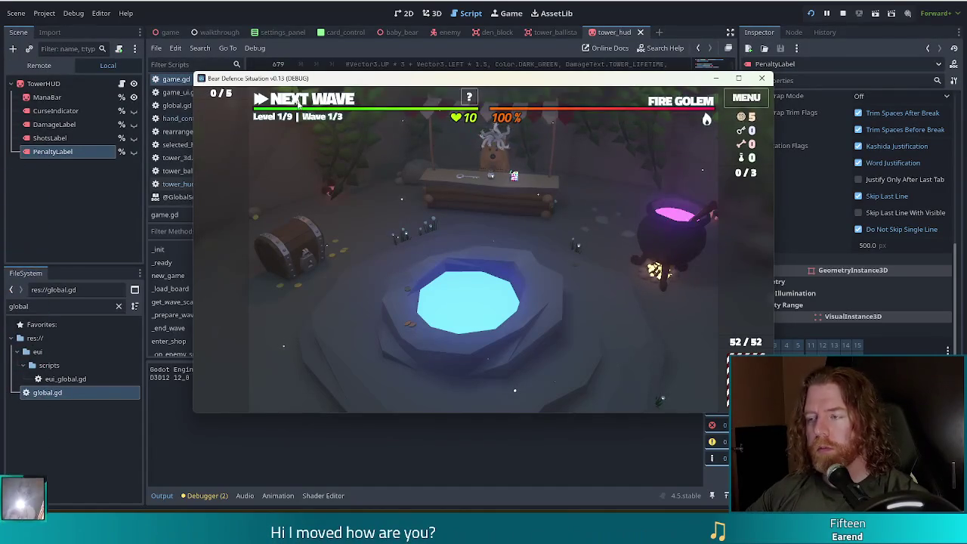
pyautogui.click(298, 102)
# Discard the pair of 7s and then the pair of Jacks from the hand.
pyautogui.click(611, 376)
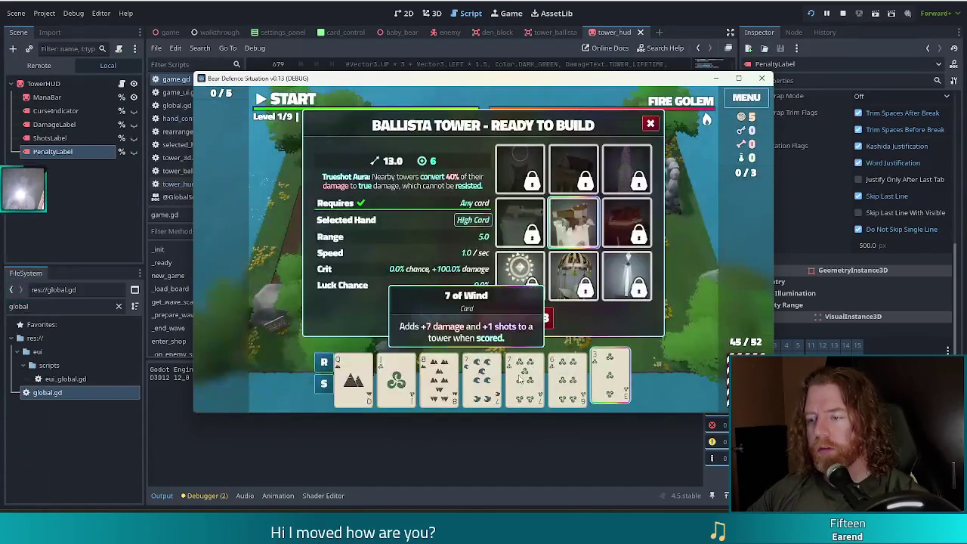
pyautogui.click(520, 378)
pyautogui.click(610, 376)
pyautogui.click(482, 375)
pyautogui.click(520, 318)
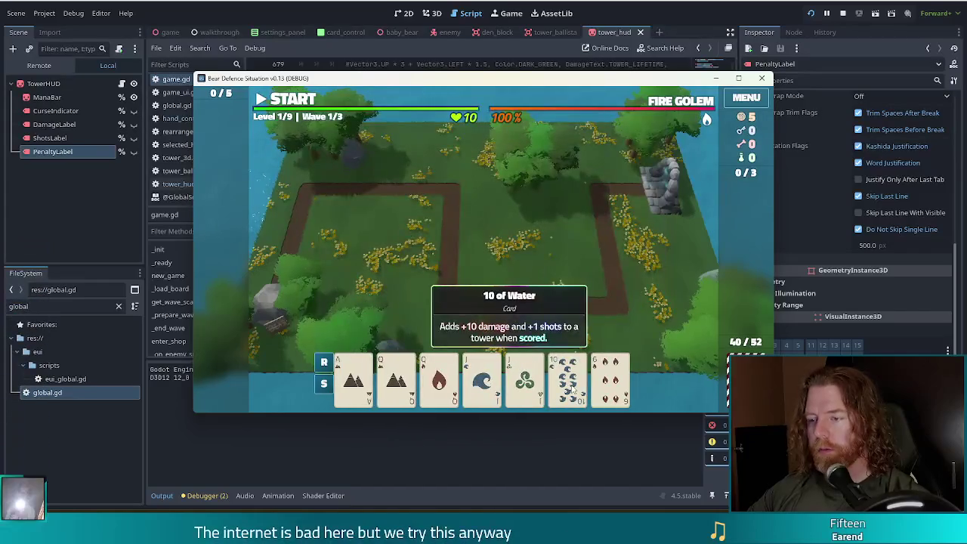
pyautogui.click(525, 378)
pyautogui.click(482, 378)
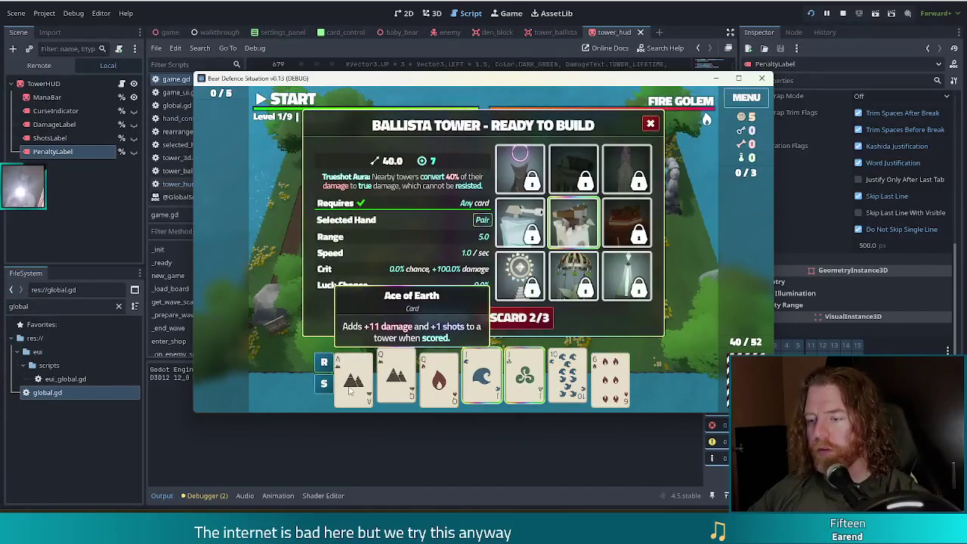
pyautogui.click(520, 318)
# Discard five selected cards to draw new ones.
pyautogui.click(405, 387)
pyautogui.click(439, 378)
pyautogui.click(482, 378)
pyautogui.click(567, 378)
pyautogui.click(610, 377)
pyautogui.click(517, 321)
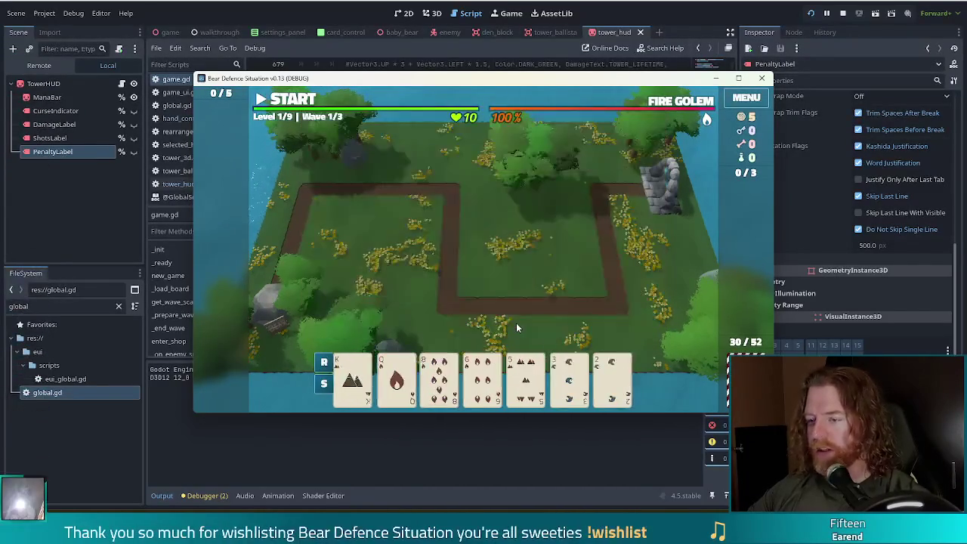
# Redraw using the console rd discard command on the King, then the 6 of Earth and 6 of Water.
pyautogui.click(352, 378)
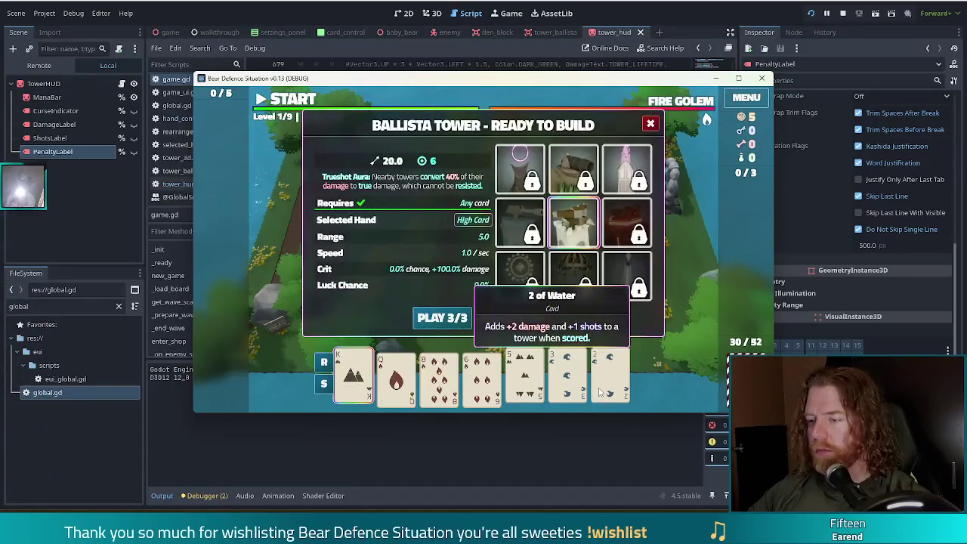
pyautogui.press('`')
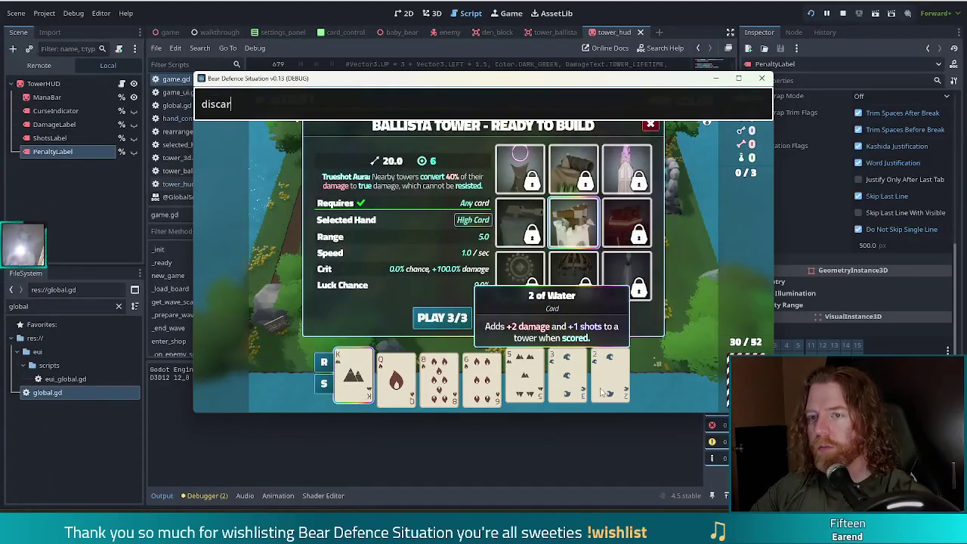
pyautogui.write('rd')
pyautogui.press('Return')
pyautogui.click(481, 378)
pyautogui.click(568, 378)
pyautogui.press('Return')
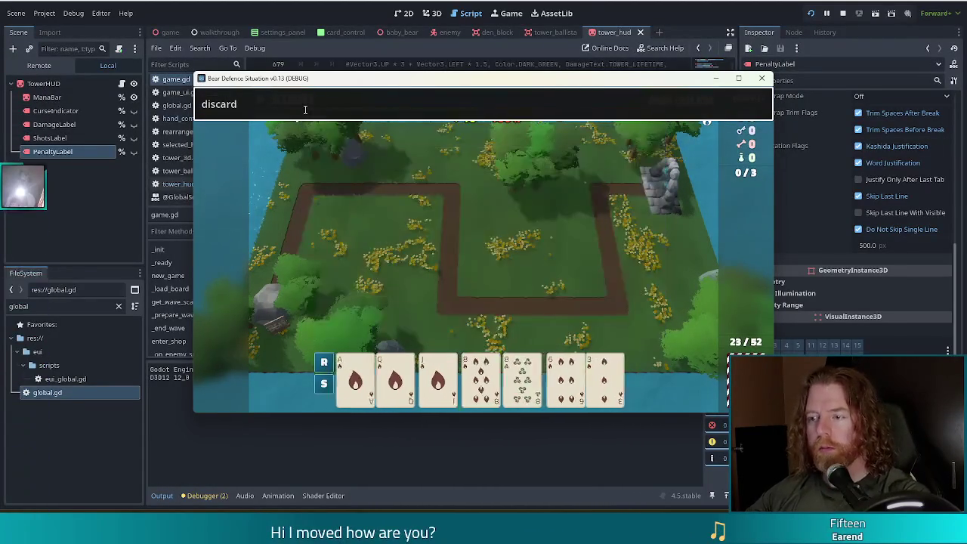
pyautogui.press('Escape')
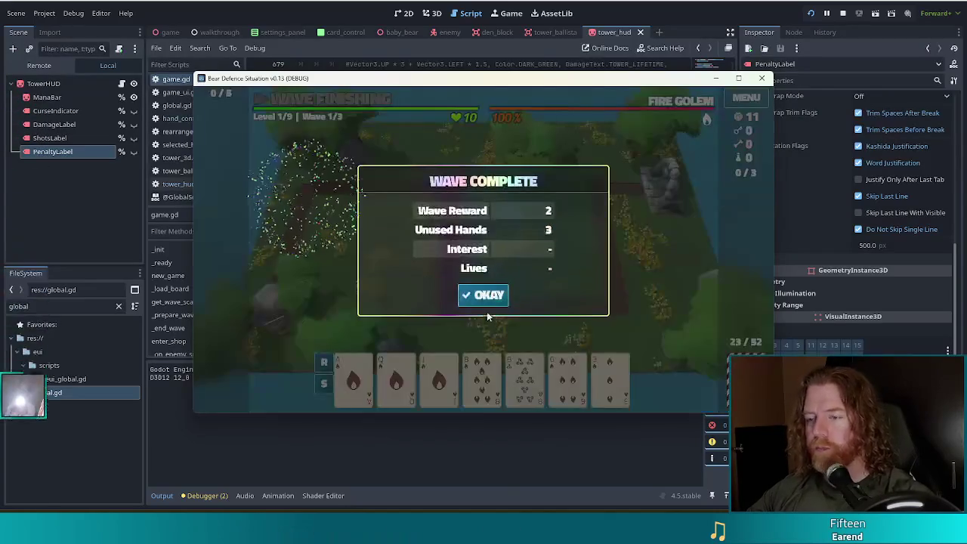
# Start the next wave, play three fire cards, and place a Ballista inside the path loop.
pyautogui.click(490, 296)
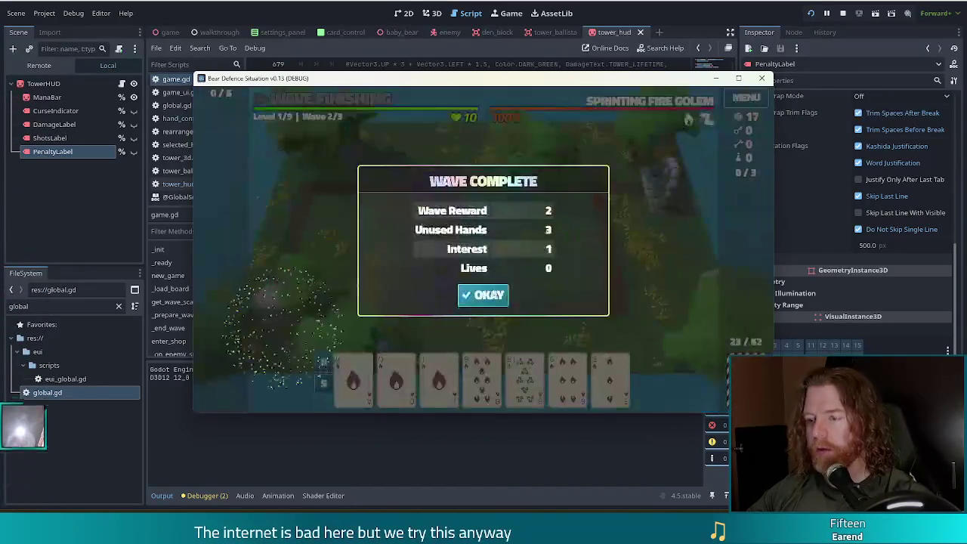
pyautogui.click(483, 295)
pyautogui.click(353, 376)
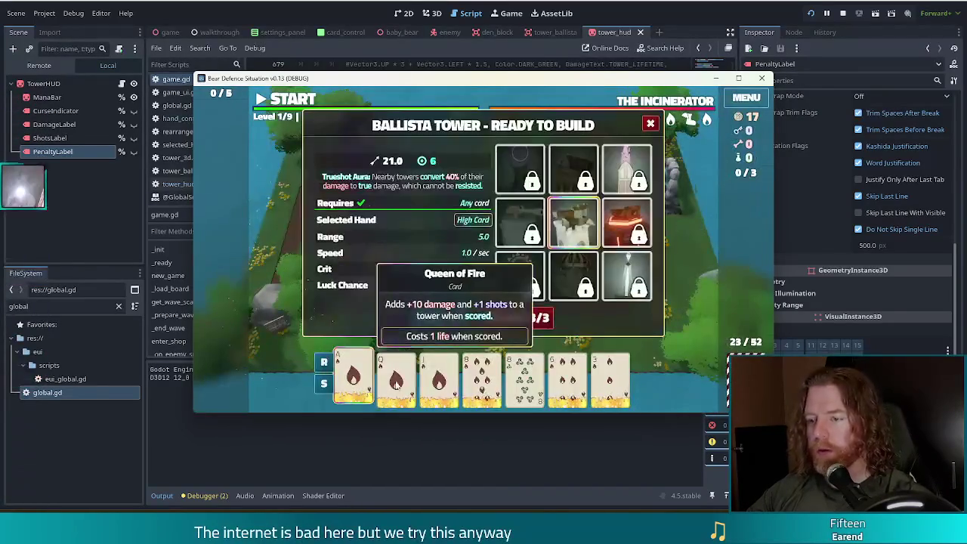
pyautogui.click(442, 319)
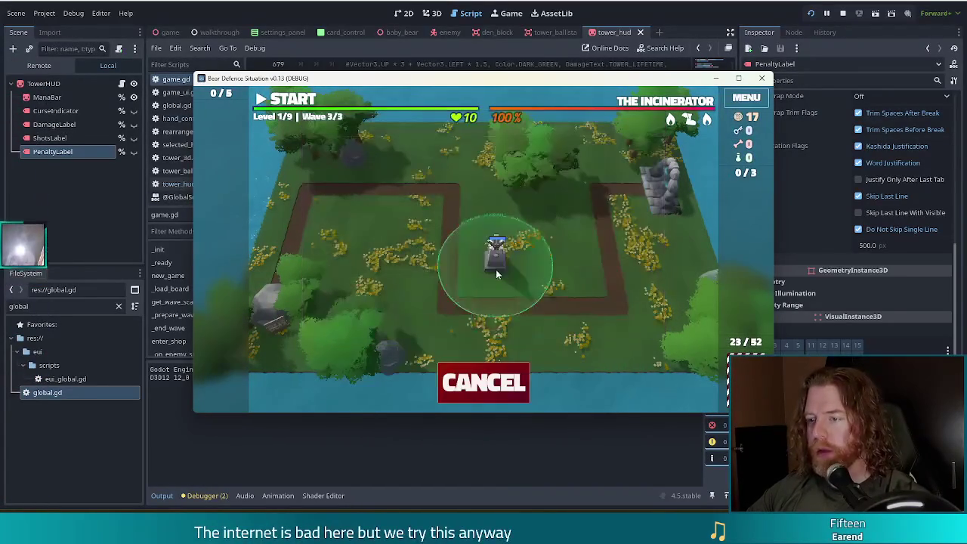
pyautogui.click(491, 268)
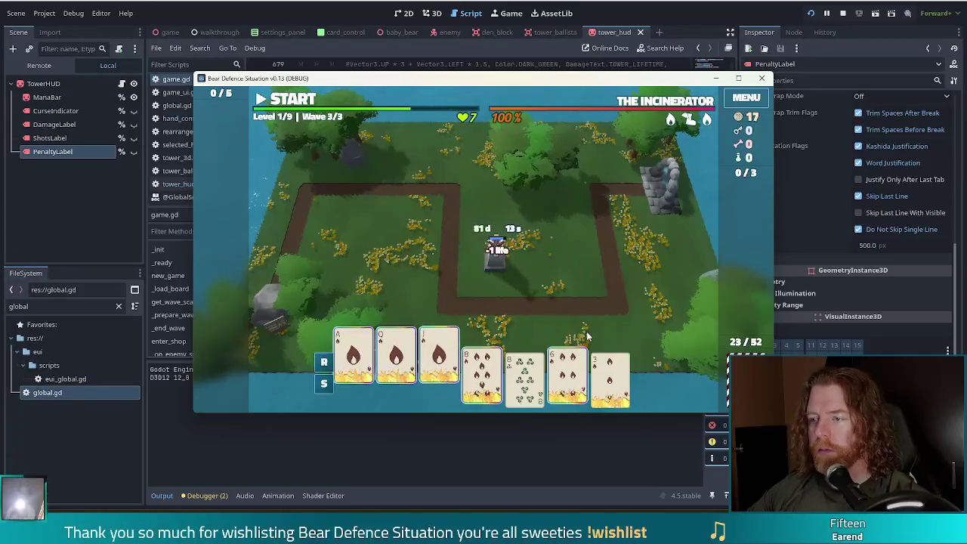
pyautogui.click(323, 362)
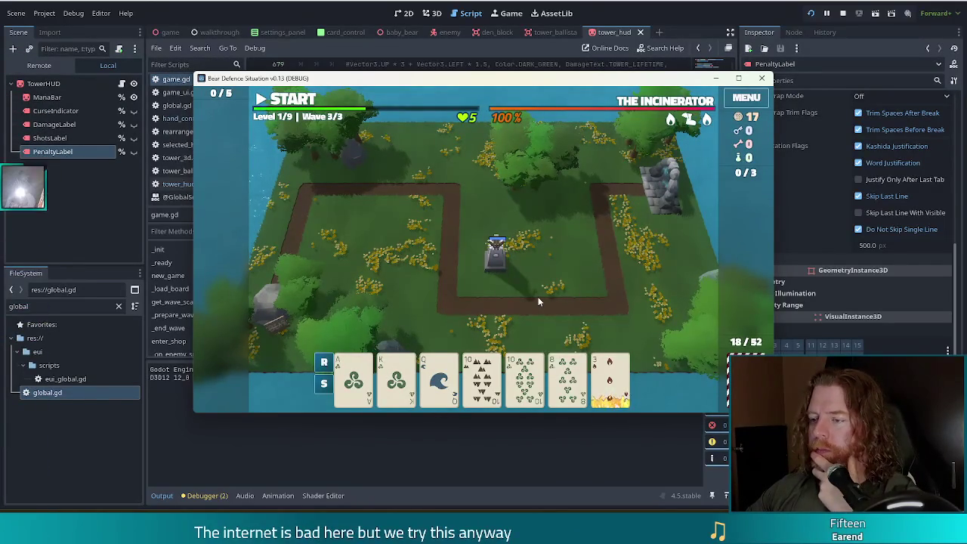
# Redraw the hand by discarding the 10 of Wind, 10 of Earth and Ace of Wind.
pyautogui.click(524, 378)
pyautogui.click(477, 377)
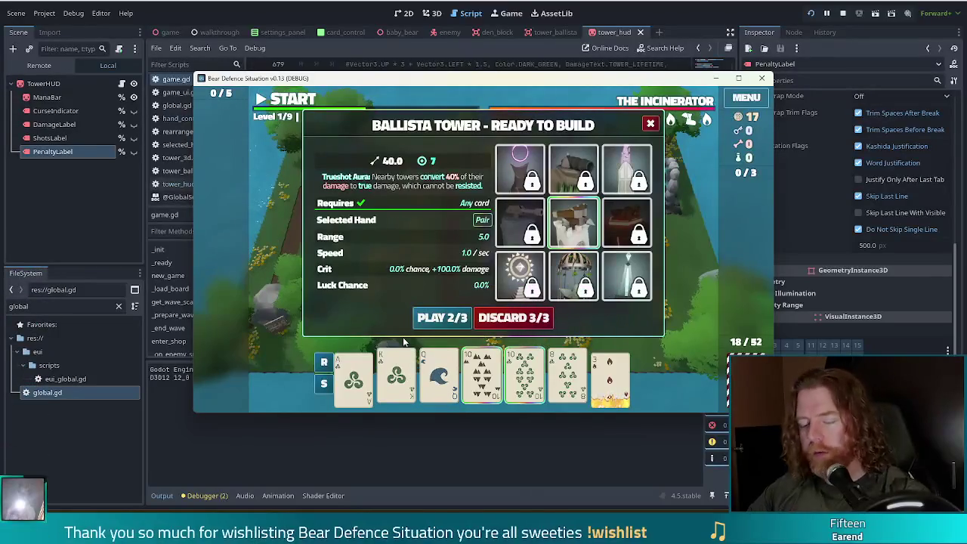
pyautogui.write('discard')
pyautogui.press('Return')
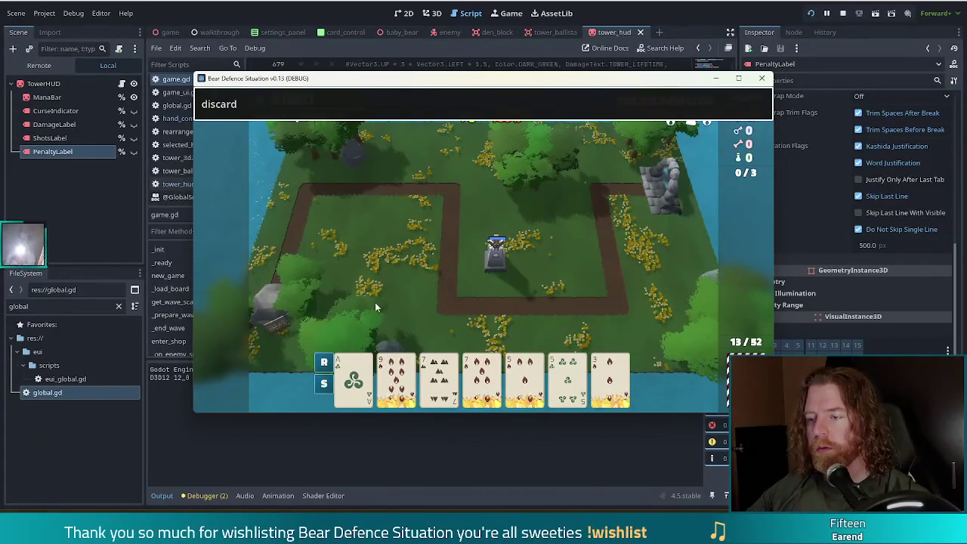
pyautogui.click(353, 378)
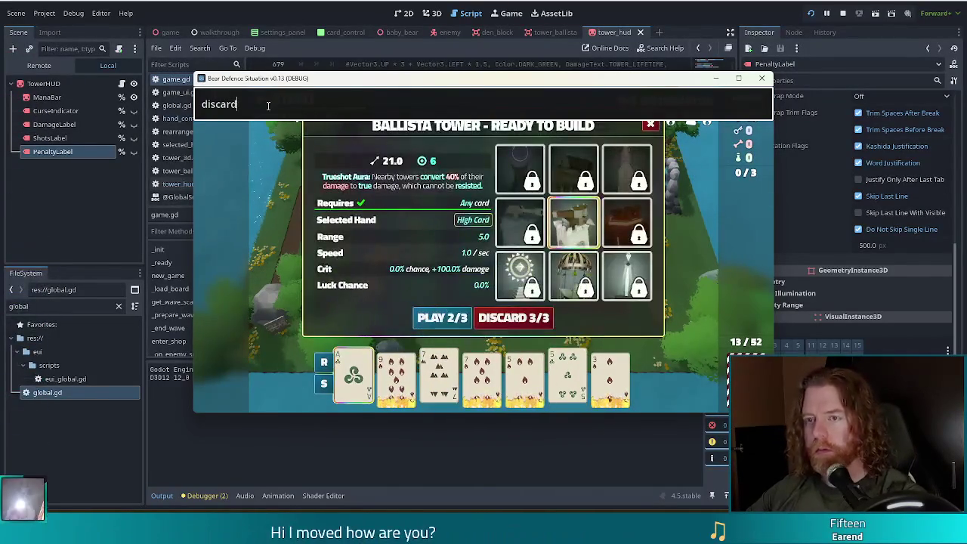
pyautogui.press('Return')
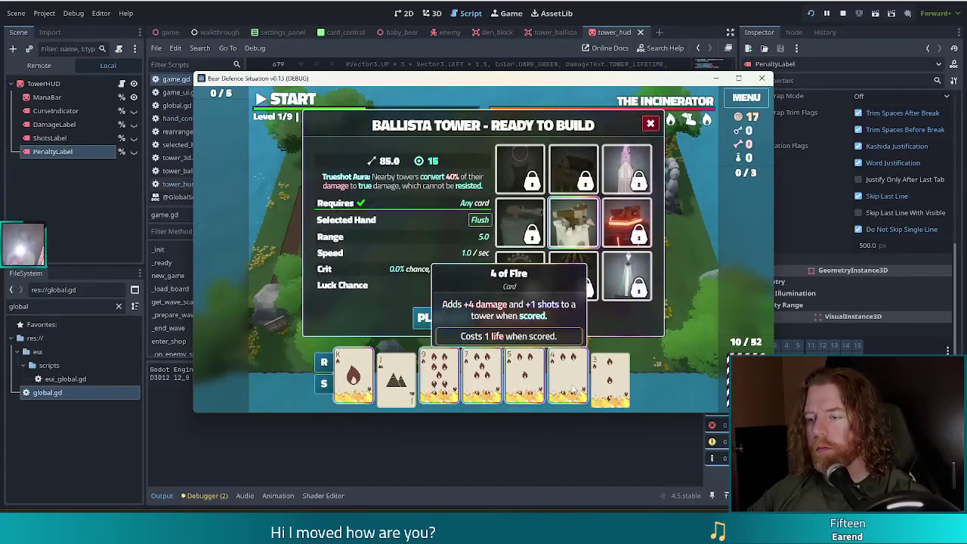
# Play the fire Flush, place the second ballista right of the first, and stop the game after Game Over.
pyautogui.click(442, 317)
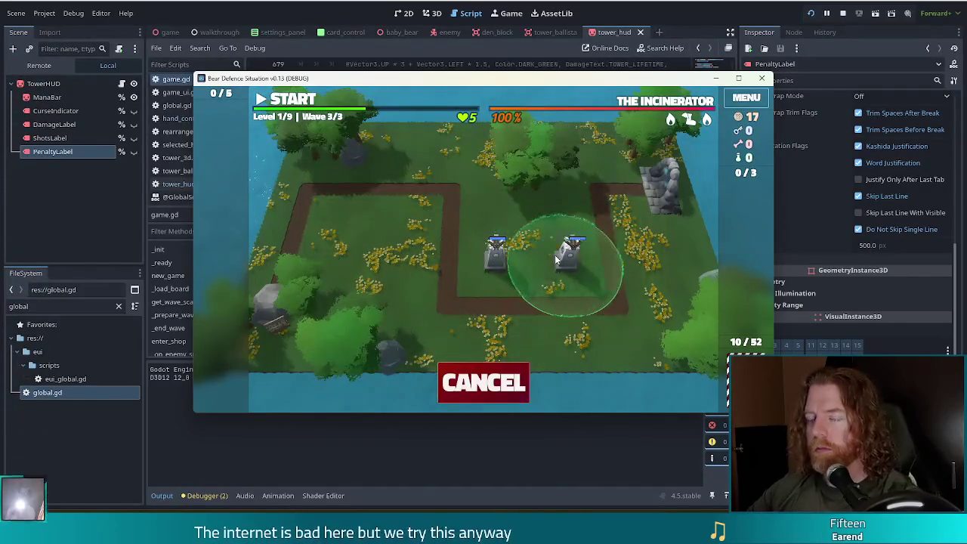
pyautogui.click(567, 257)
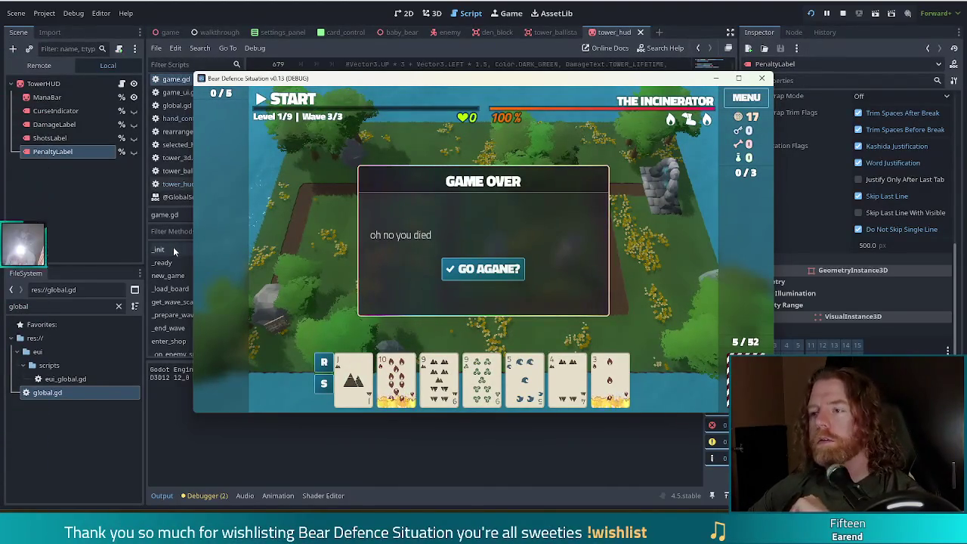
pyautogui.click(841, 14)
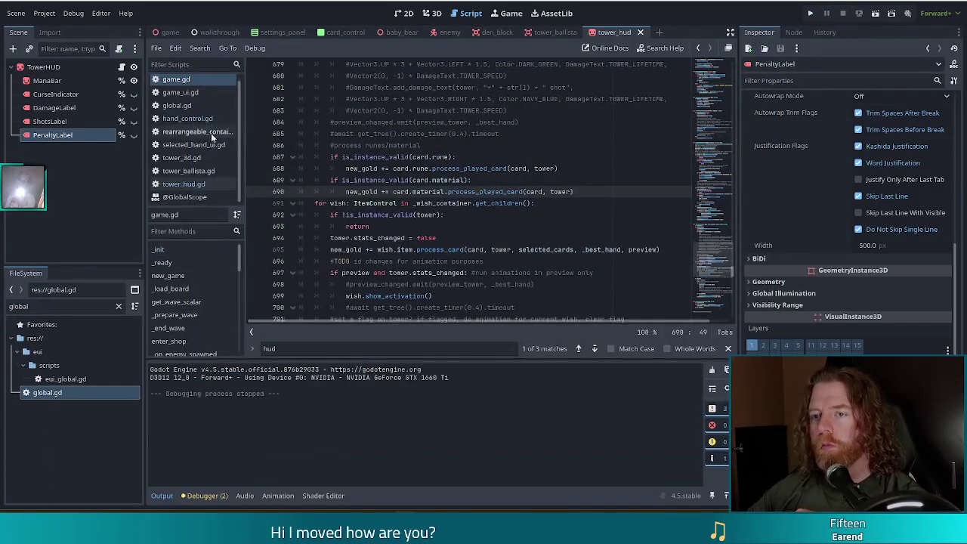
# Change CARD_TIME in hand_control.gd from 0.4 to 0.0, save, and rerun the game with F5.
pyautogui.click(156, 119)
pyautogui.scroll(4, 475, 148)
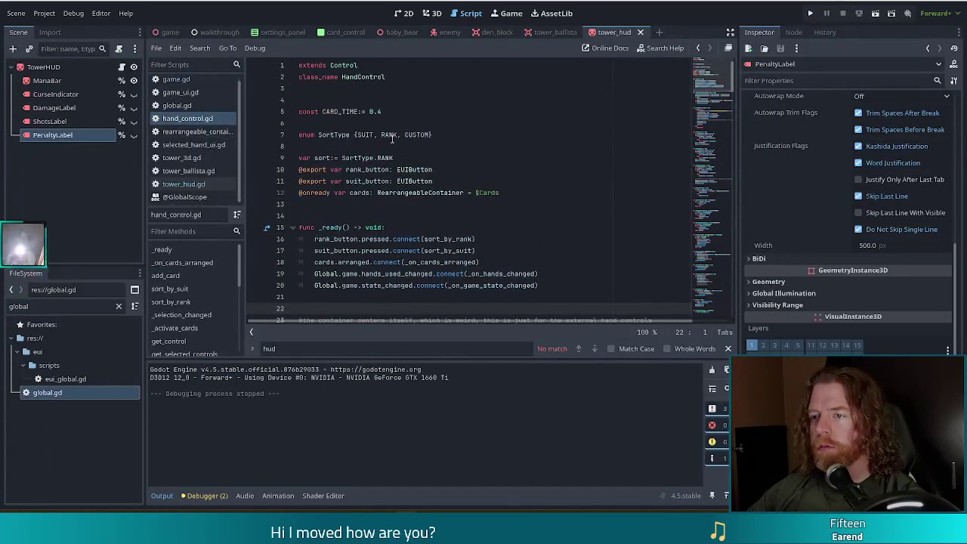
pyautogui.click(412, 114)
pyautogui.press('BackSpace')
pyautogui.write('6')
pyautogui.hotkey('ctrl', 's')
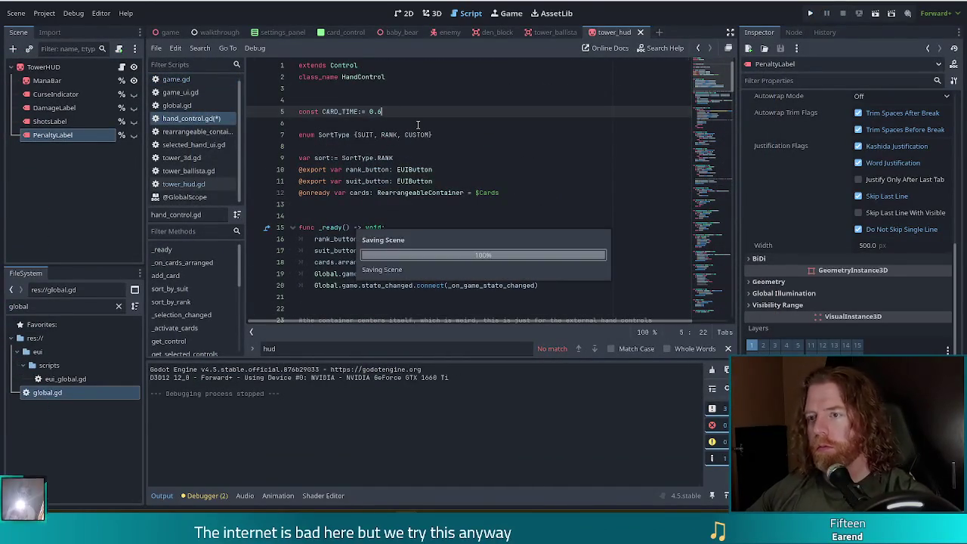
pyautogui.press('F5')
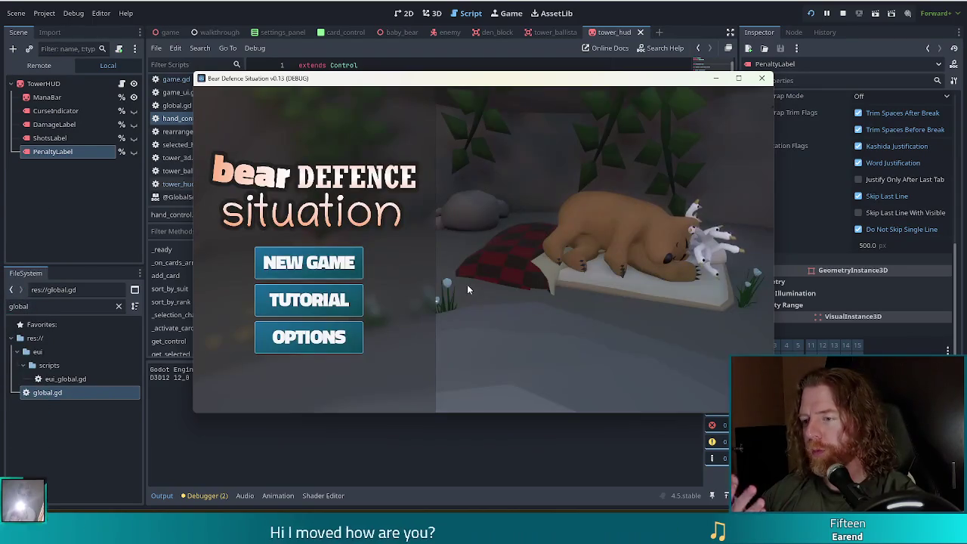
# Start a new game and set the enemy to a fire golem with set_enemy golem_fire.
pyautogui.click(339, 263)
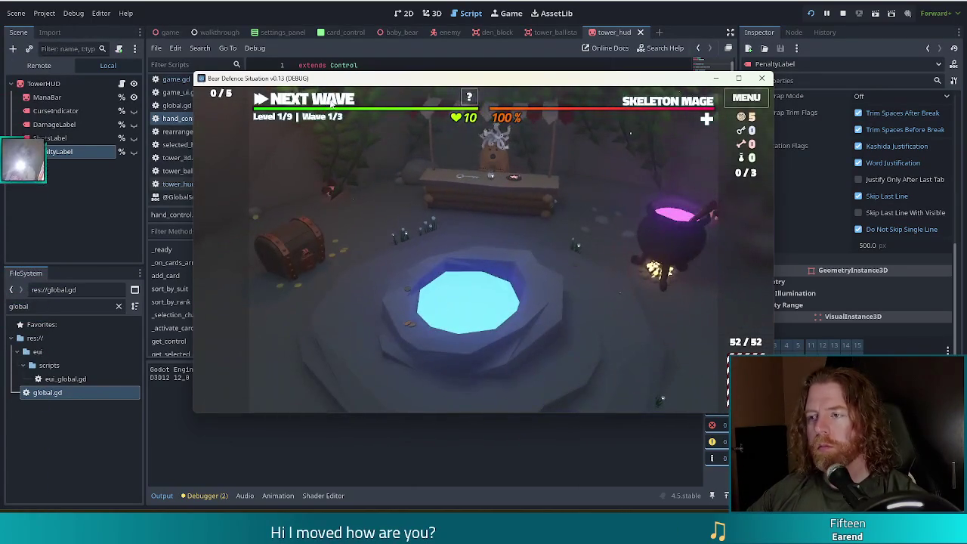
pyautogui.press('`')
pyautogui.write('set_enemy golem_fire')
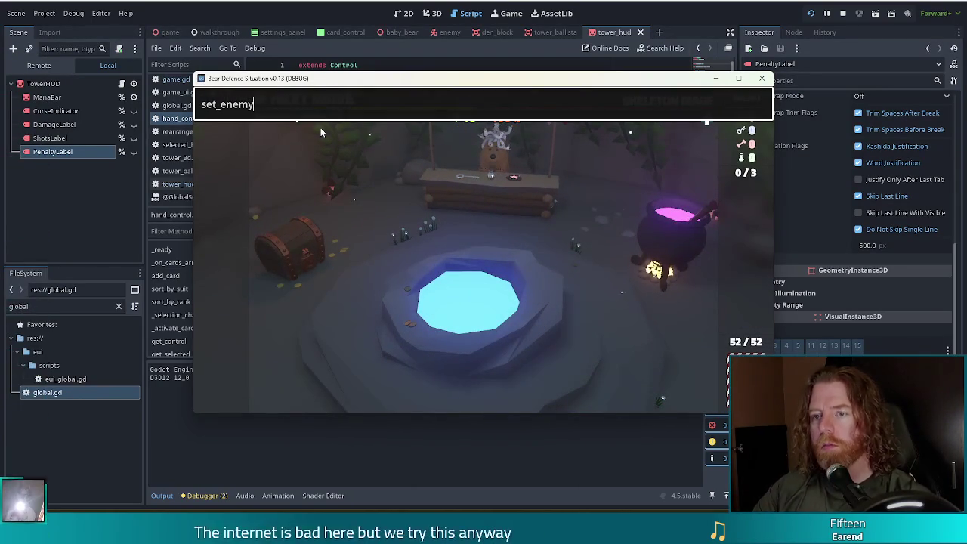
pyautogui.press('Return')
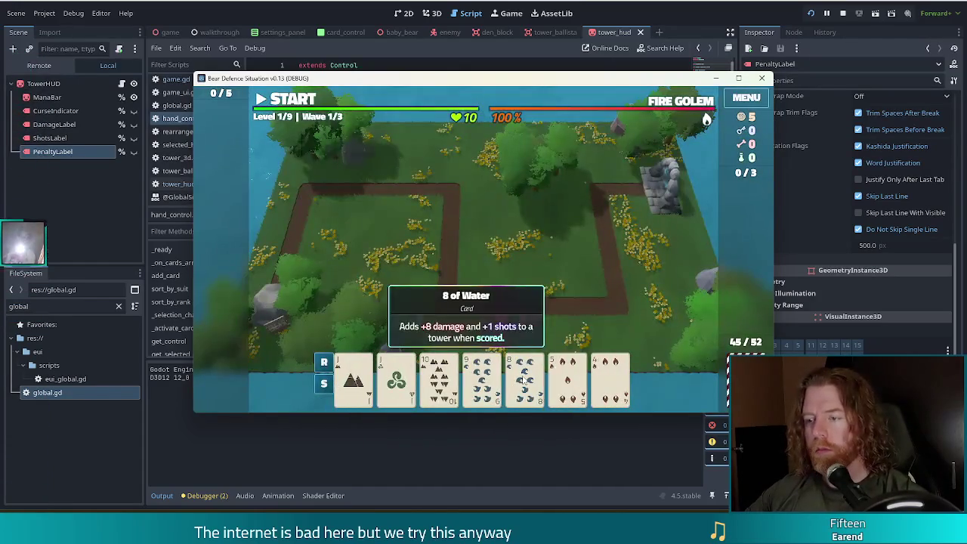
# Discard the pair of Jacks, the 10, and the pair of 7s.
pyautogui.click(396, 374)
pyautogui.click(353, 374)
pyautogui.click(537, 323)
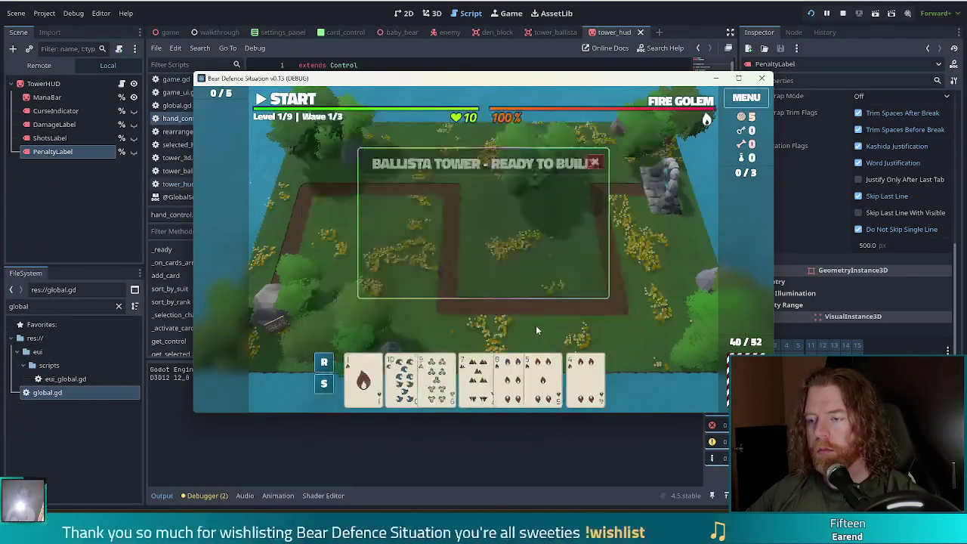
pyautogui.click(396, 374)
pyautogui.click(514, 317)
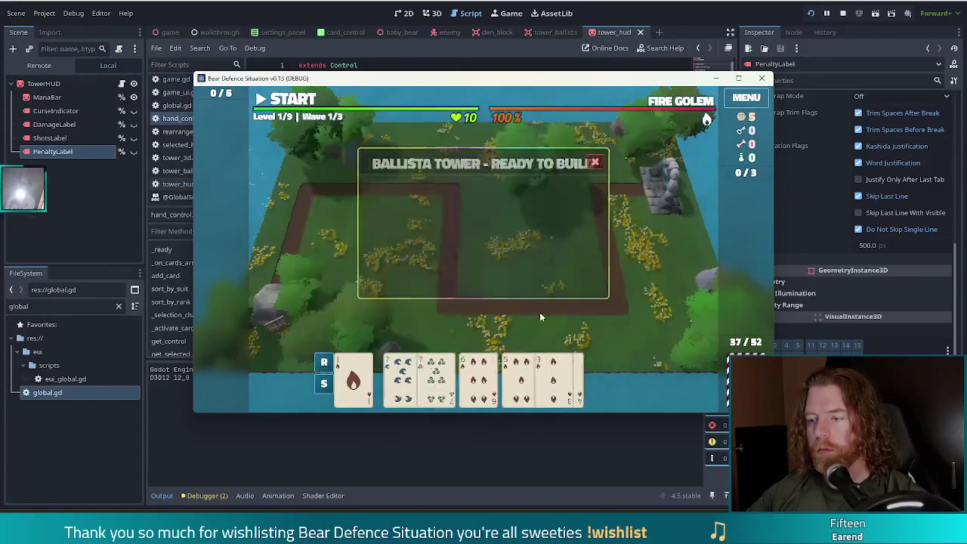
pyautogui.click(396, 374)
pyautogui.click(438, 374)
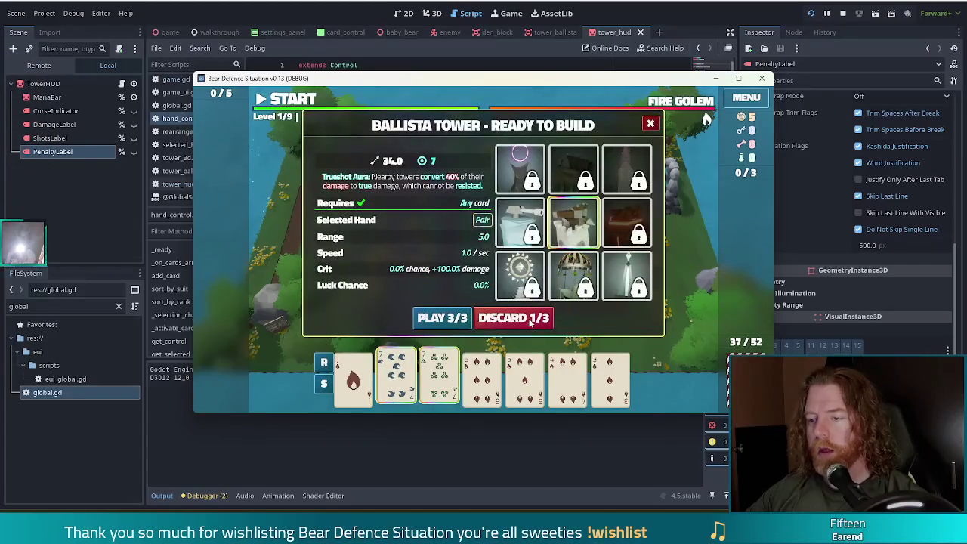
pyautogui.click(514, 317)
# Skip ahead through the waves, then build a ballista from the Queen hand in the central grass field.
pyautogui.press('k')
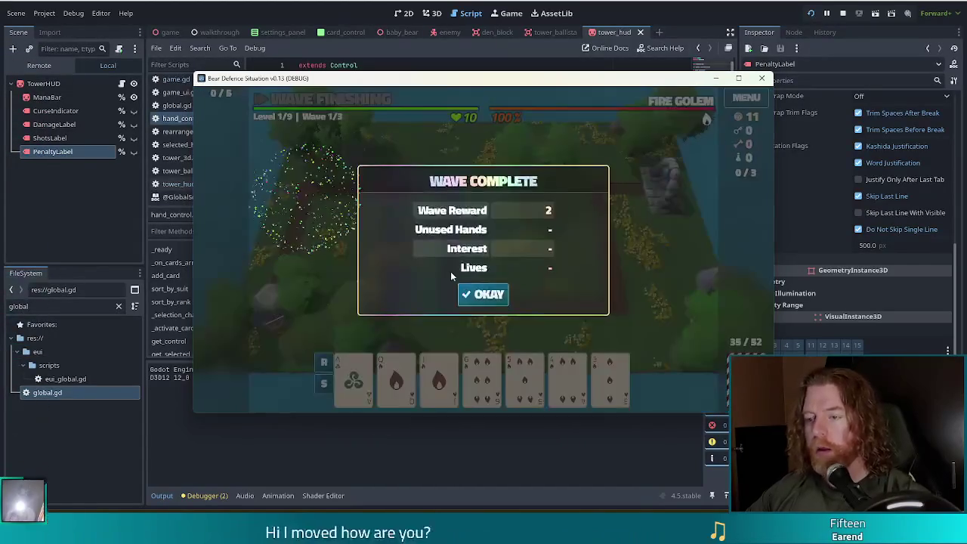
pyautogui.press('Return')
pyautogui.press('k')
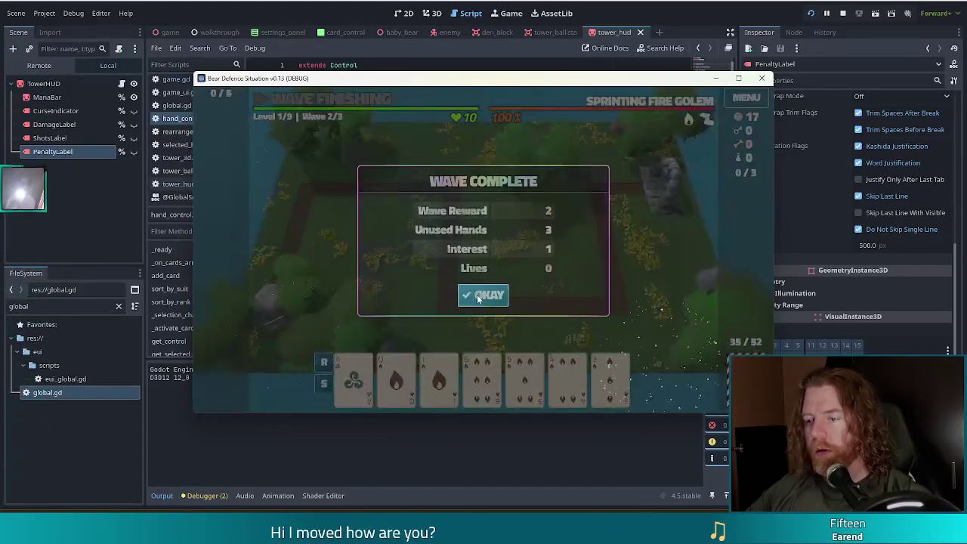
pyautogui.click(482, 295)
pyautogui.click(396, 378)
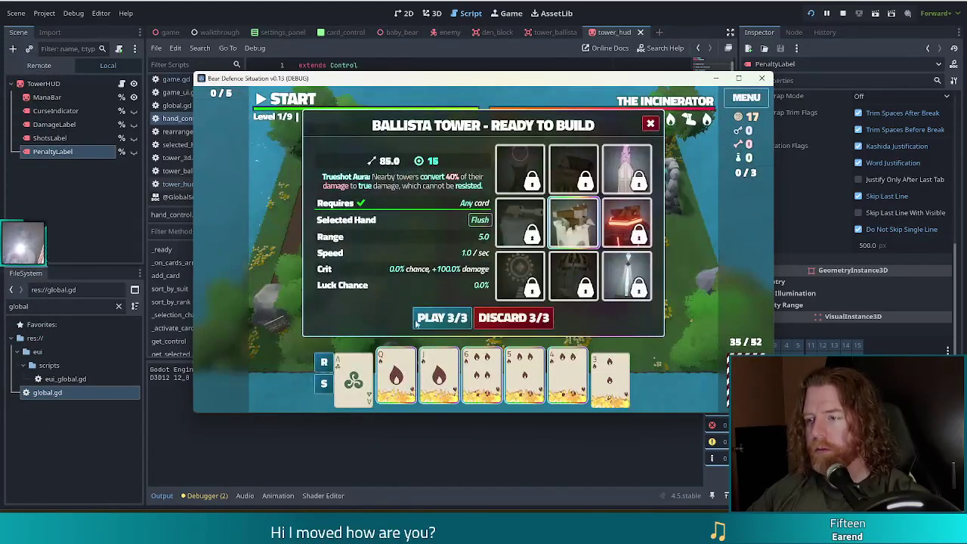
pyautogui.click(445, 316)
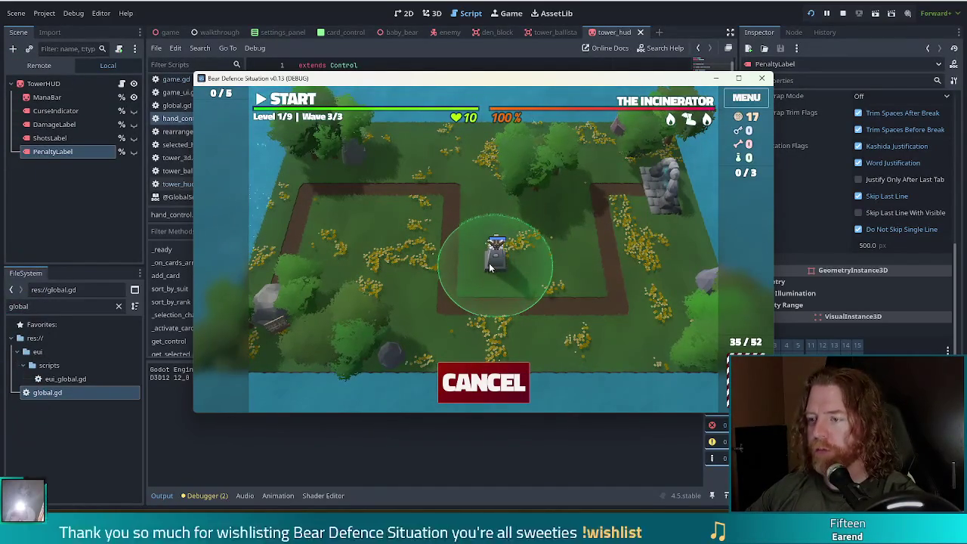
pyautogui.click(490, 268)
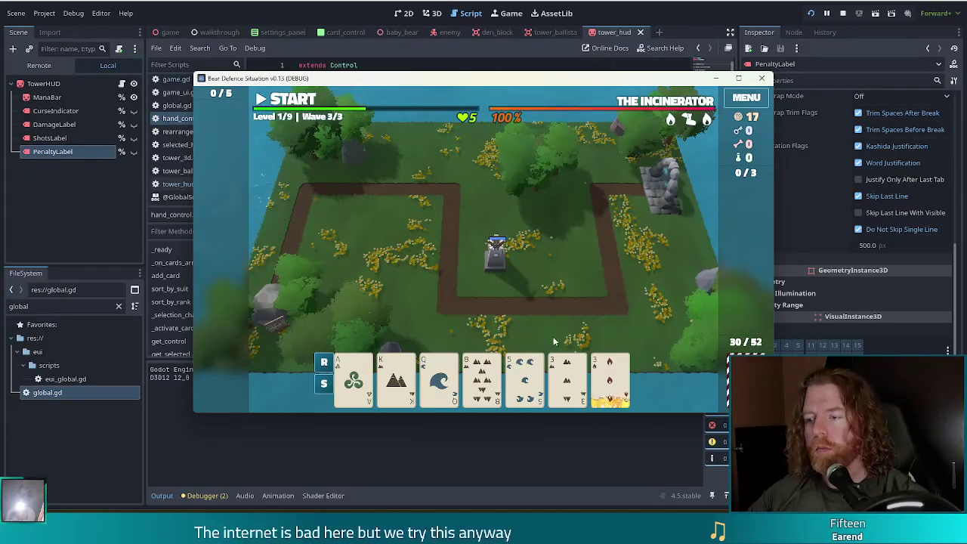
# Rerun the fire golem command and restore lives to 10 with set_lives in the console.
pyautogui.press('quoteleft')
pyautogui.press('Return')
pyautogui.write('set_lives 10')
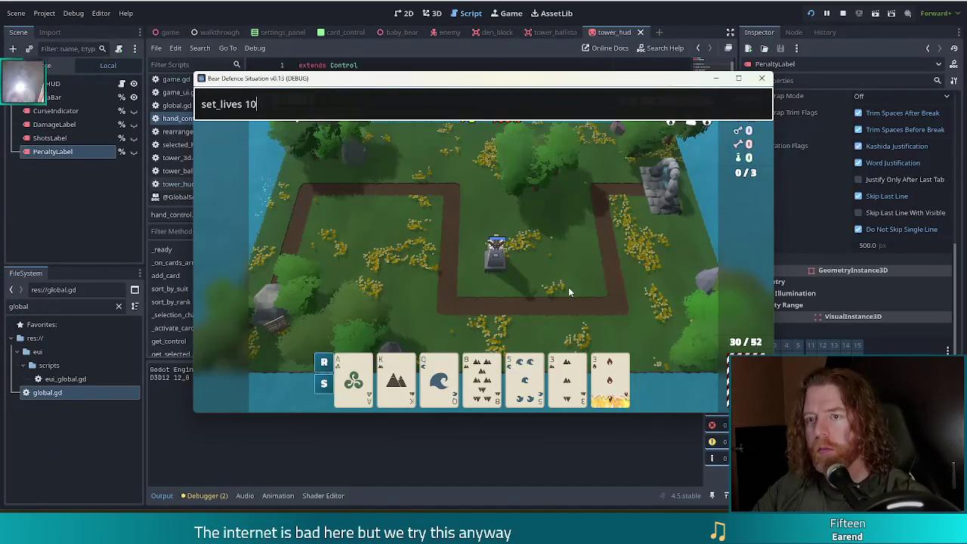
pyautogui.press('Return')
pyautogui.press('quoteleft')
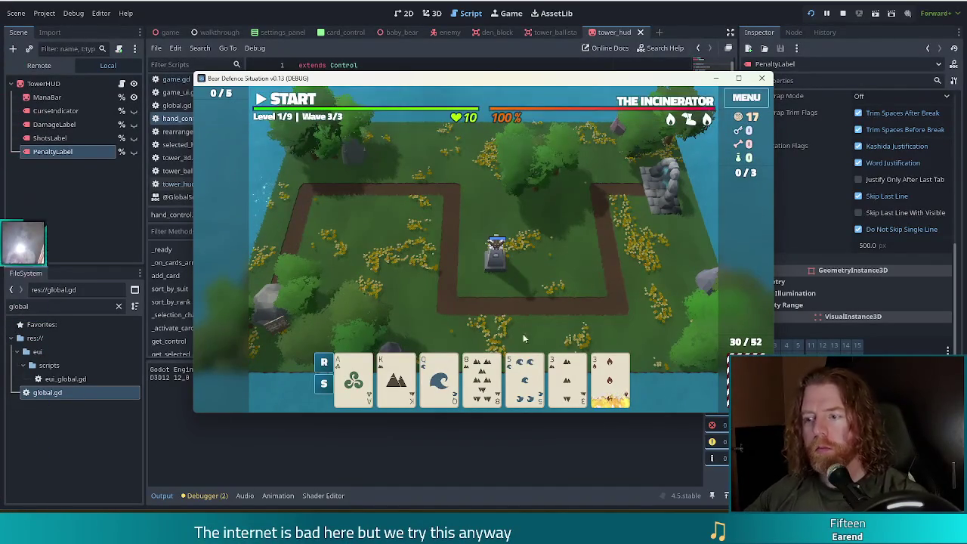
# Discard several selections, including the 4 of Wind, 4 of Water and the ace, for new hands.
pyautogui.click(523, 376)
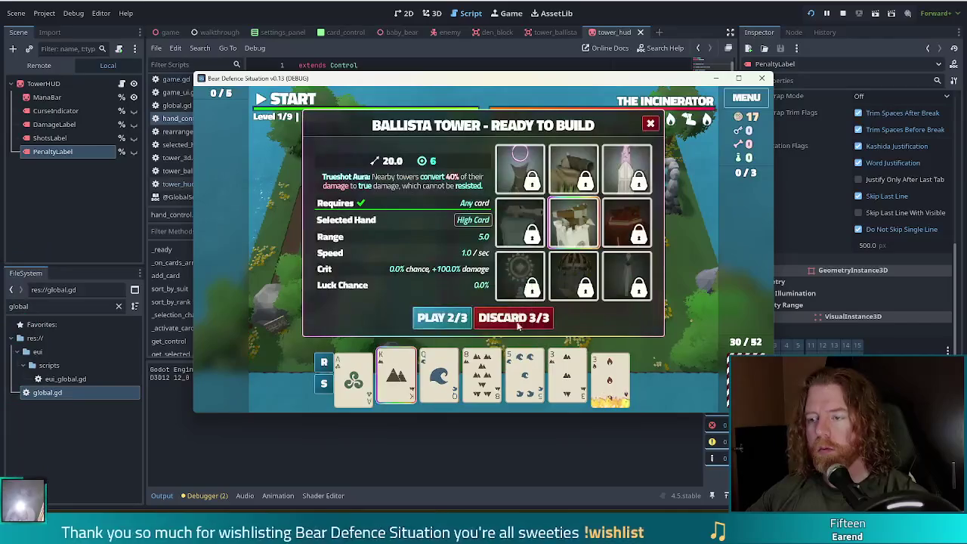
pyautogui.click(443, 318)
pyautogui.click(566, 378)
pyautogui.click(524, 378)
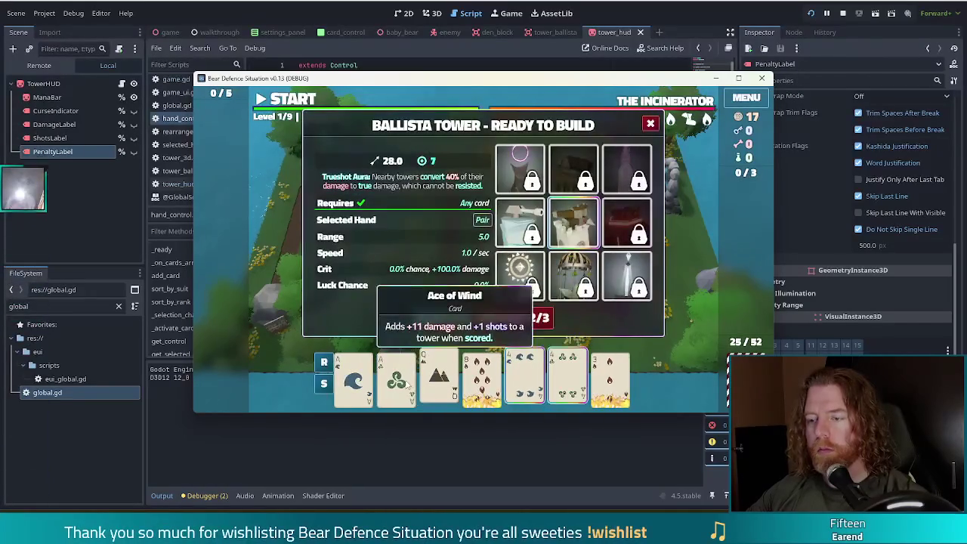
pyautogui.click(523, 321)
pyautogui.click(354, 375)
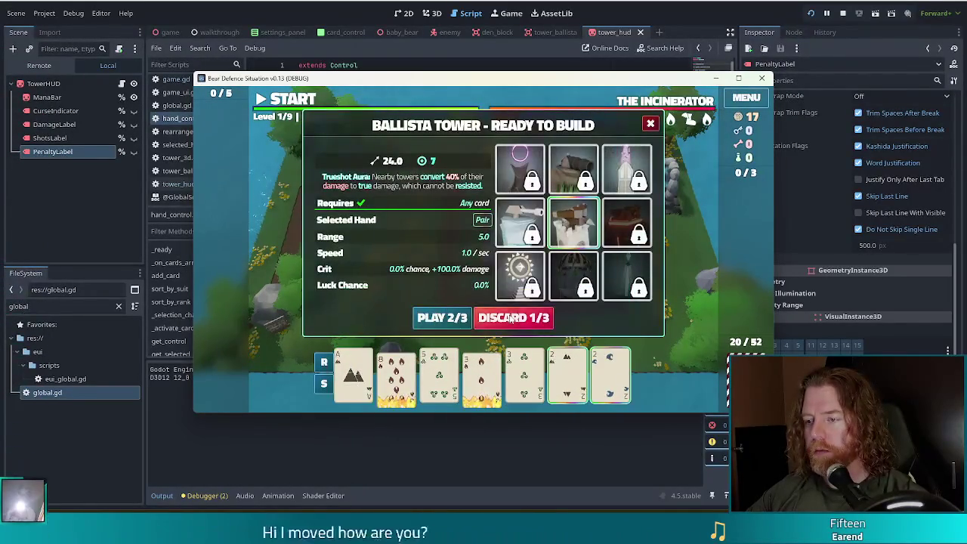
pyautogui.click(513, 318)
# Redraw with the console discard command, then play the Ace and 7 of Fire to place a second ballista.
pyautogui.click(396, 378)
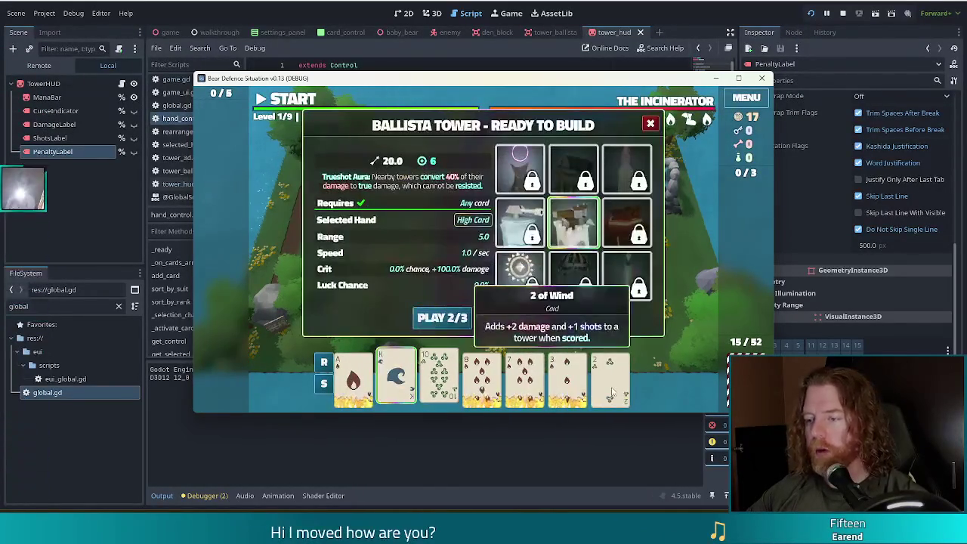
pyautogui.press('`')
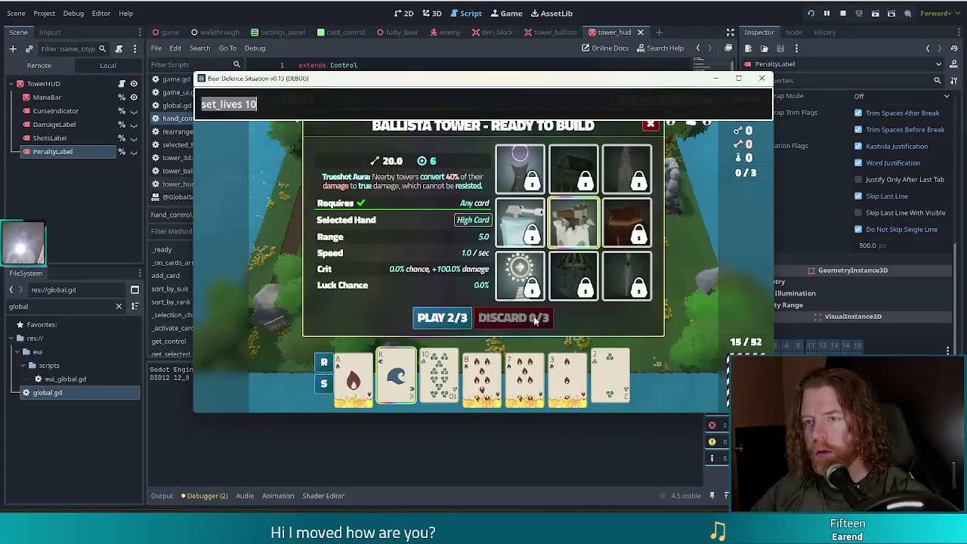
pyautogui.write('discard')
pyautogui.press('Return')
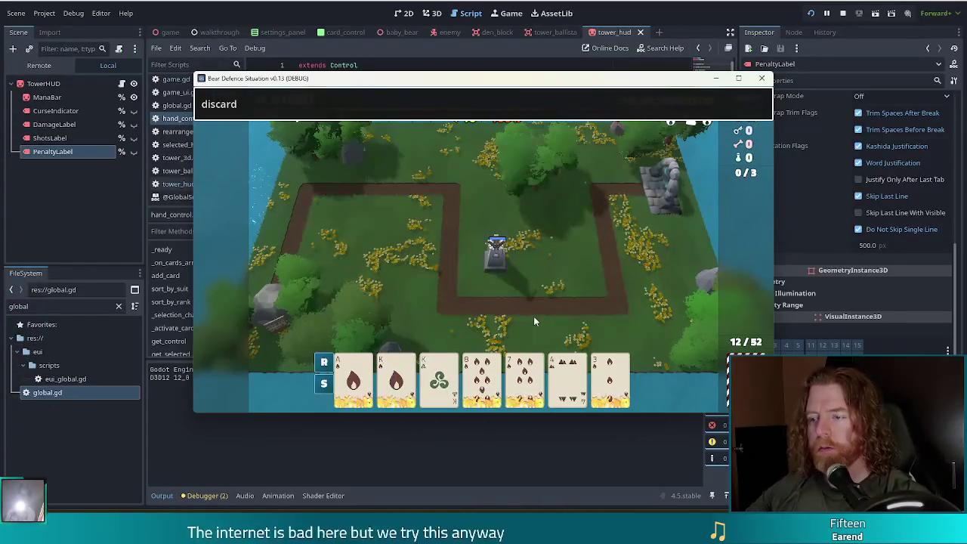
pyautogui.click(353, 378)
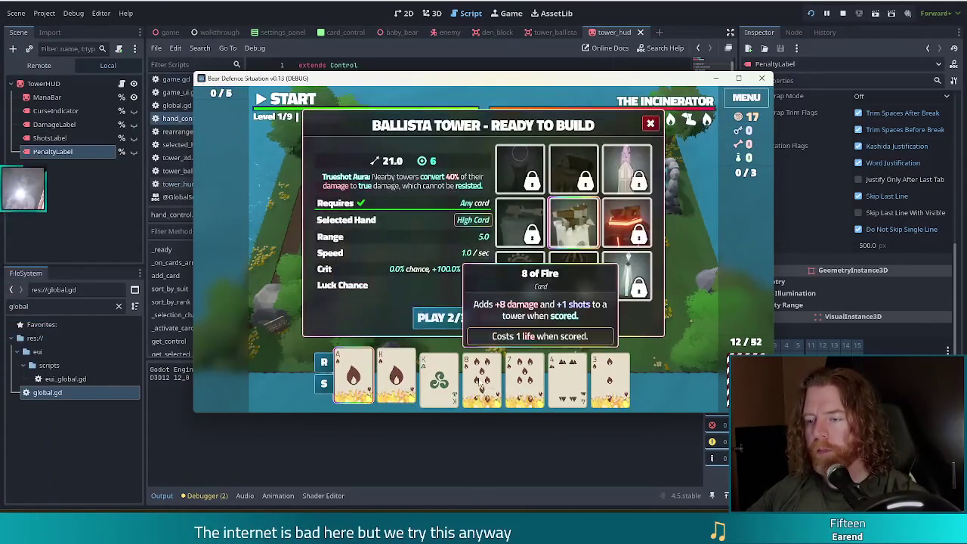
pyautogui.click(523, 381)
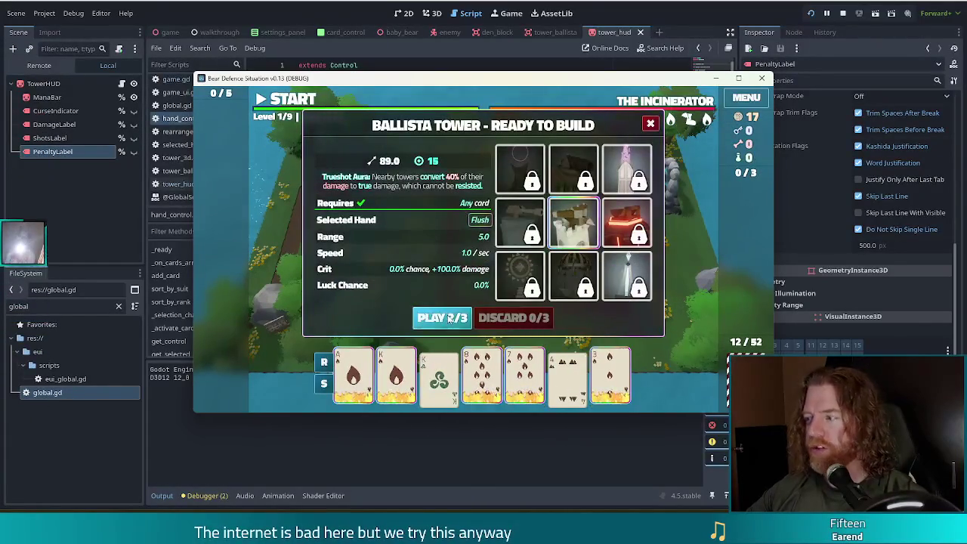
pyautogui.click(443, 318)
pyautogui.click(555, 264)
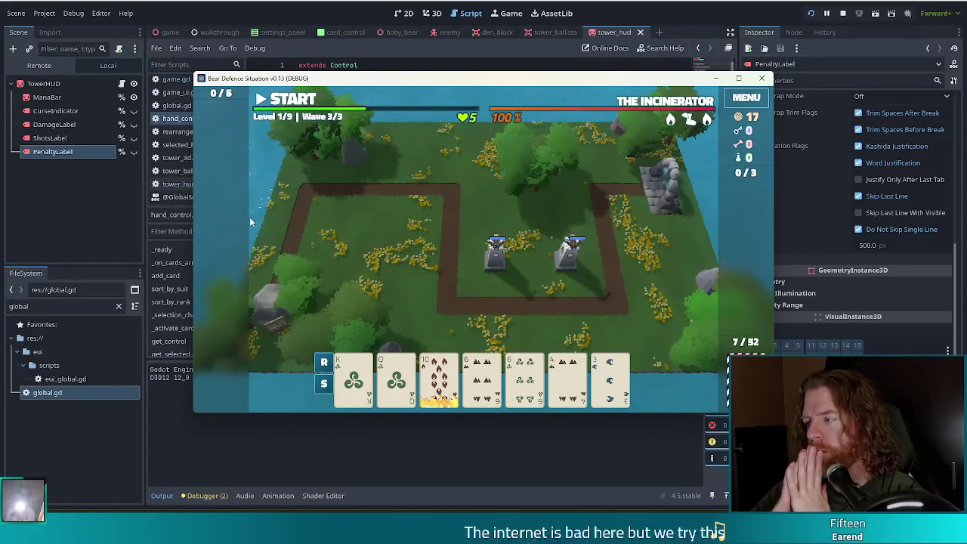
# Left-align PenaltyLabel's text in the editor, then undo that single-label alignment change.
pyautogui.click(309, 53)
pyautogui.scroll(2, 808, 201)
pyautogui.scroll(6, 808, 201)
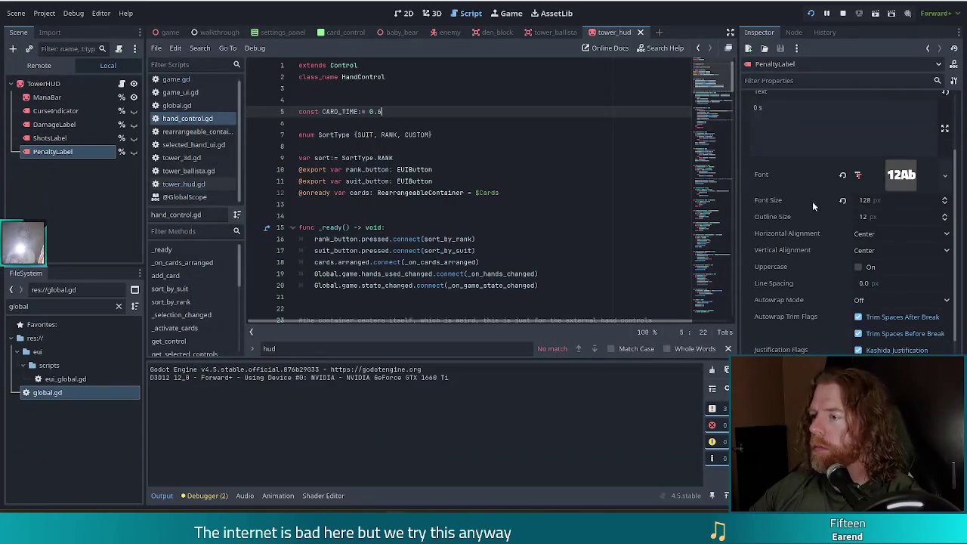
pyautogui.click(868, 235)
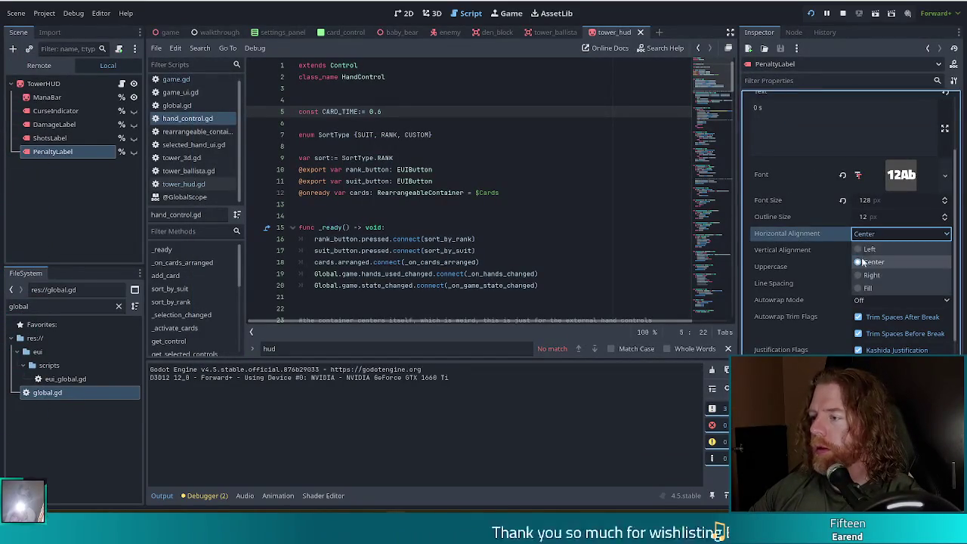
pyautogui.click(870, 250)
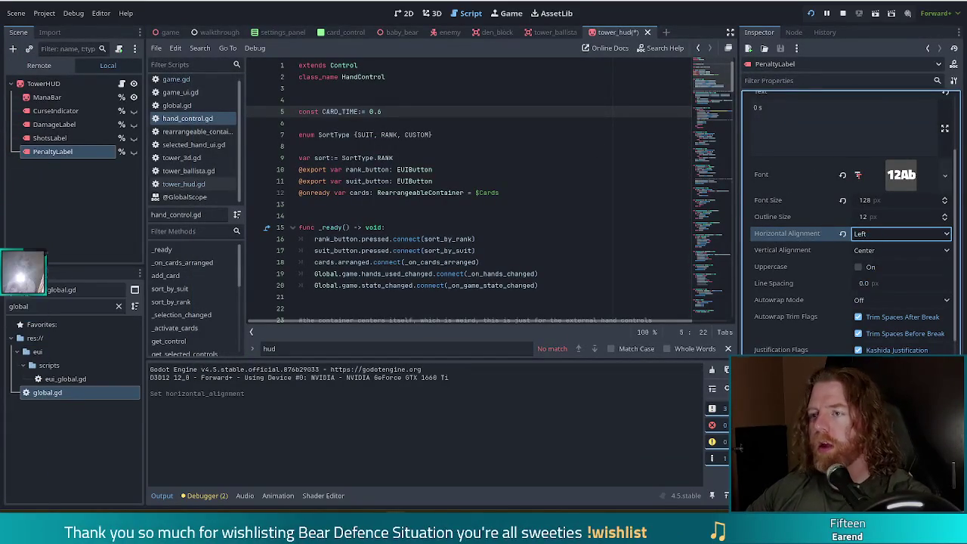
pyautogui.click(430, 14)
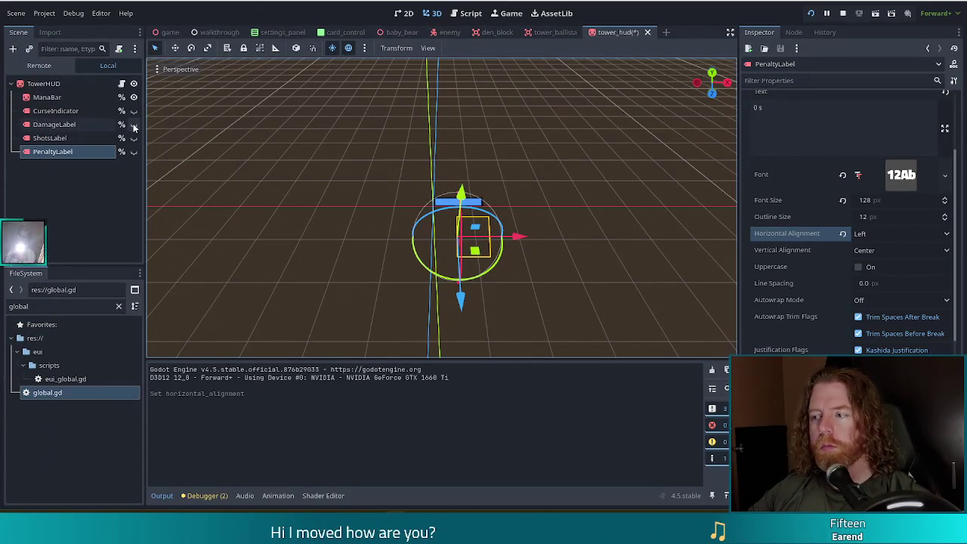
pyautogui.hotkey('ctrl', 'z')
# Make DamageLabel, ShotsLabel and PenaltyLabel visible and set their shared X position to 0.005.
pyautogui.keyDown('shift'); pyautogui.click(43, 127); pyautogui.keyUp('shift')
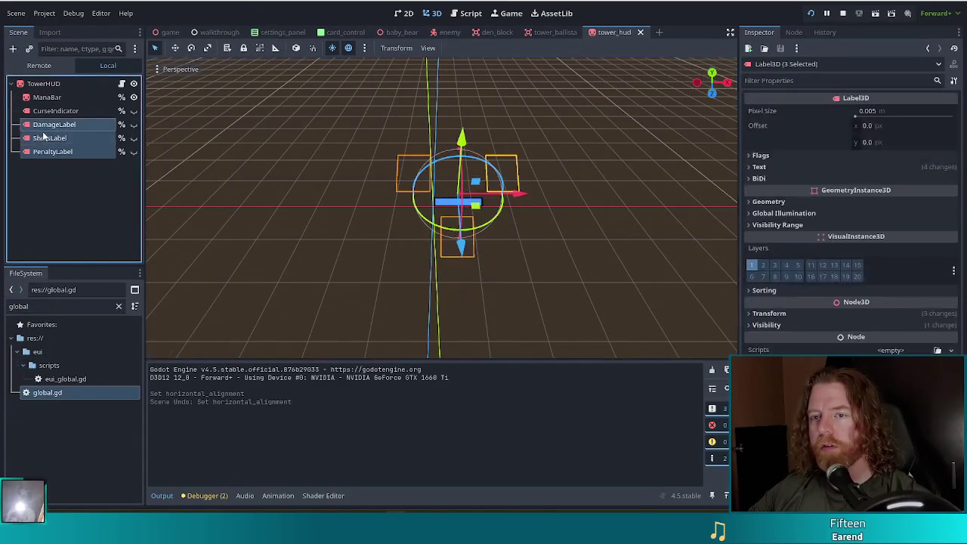
pyautogui.click(134, 124)
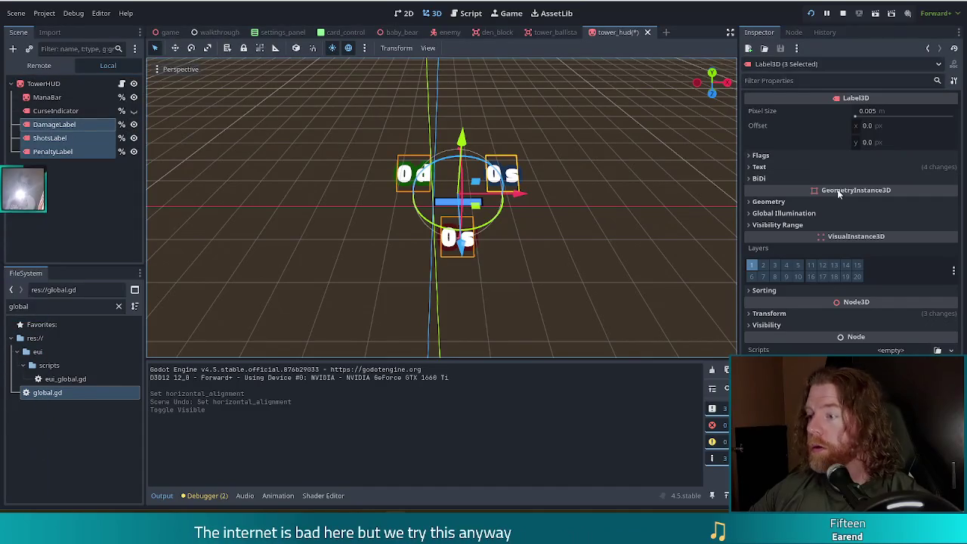
pyautogui.click(788, 314)
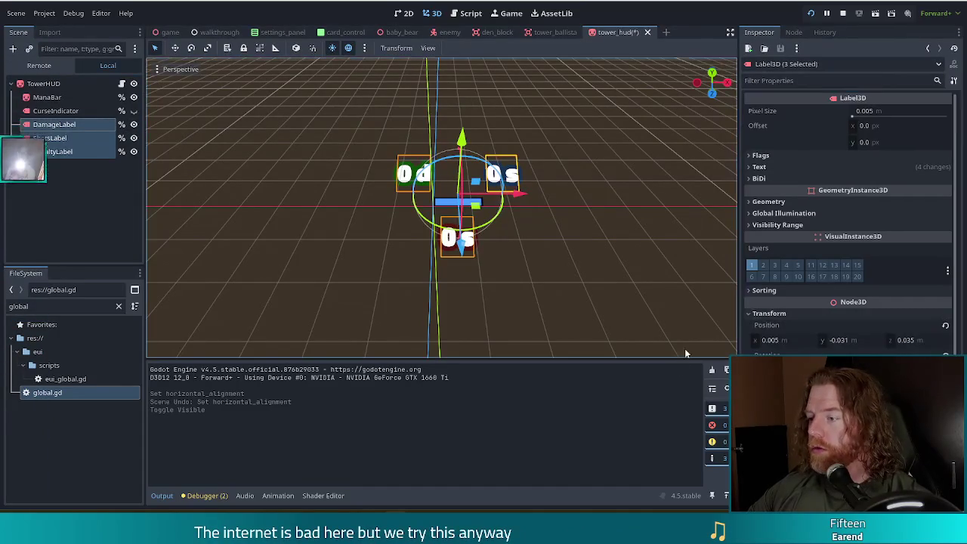
pyautogui.click(787, 340)
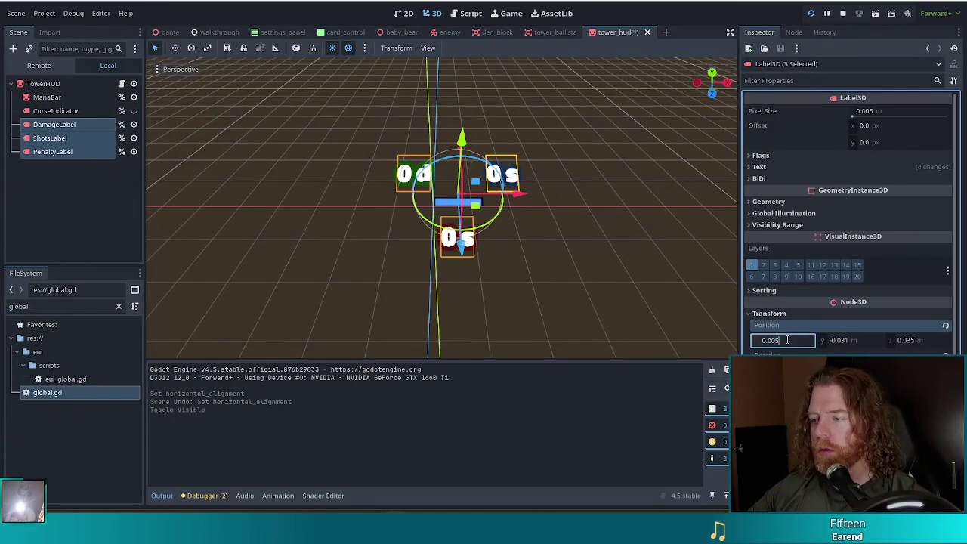
pyautogui.press('Return')
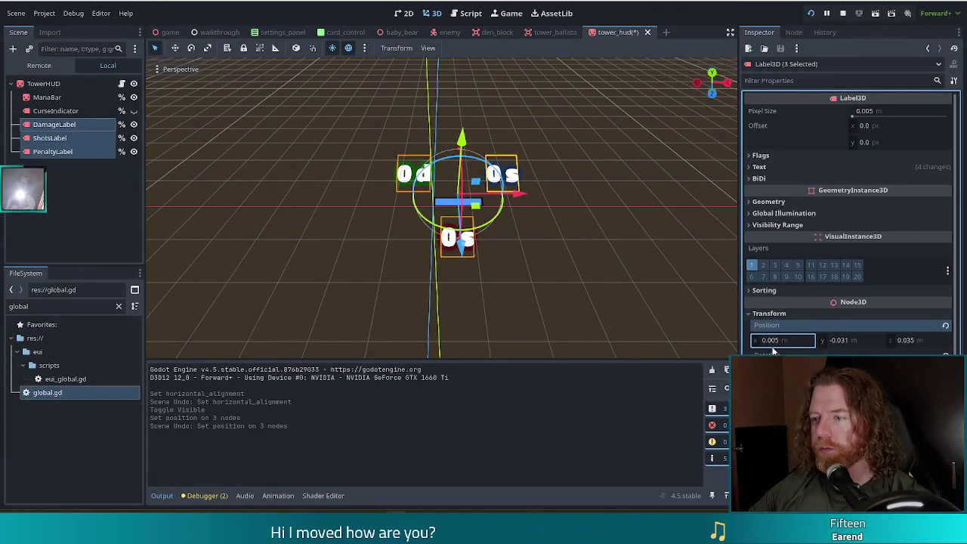
pyautogui.click(84, 161)
pyautogui.click(75, 125)
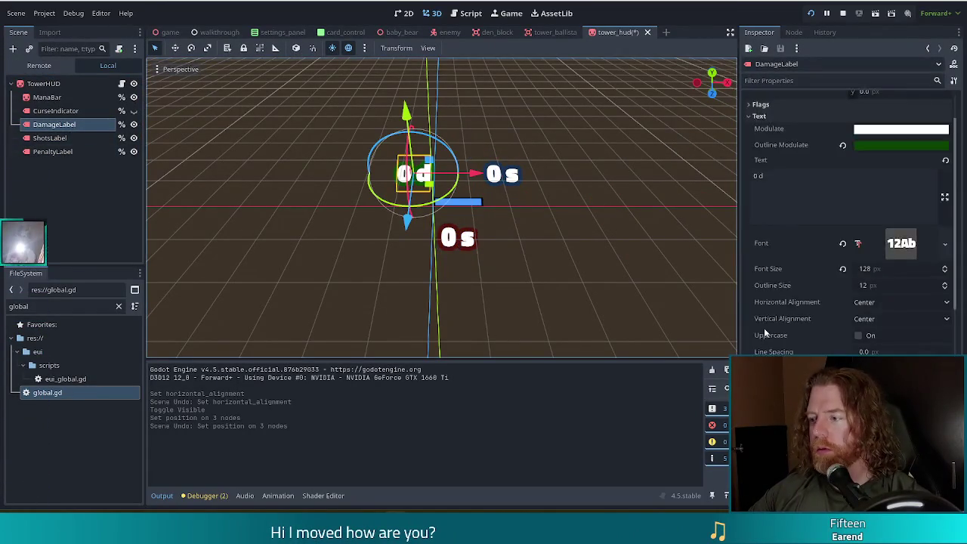
# Set DamageLabel's X position to 0.005.
pyautogui.scroll(-10, 799, 340)
pyautogui.scroll(-2, 801, 337)
pyautogui.click(789, 281)
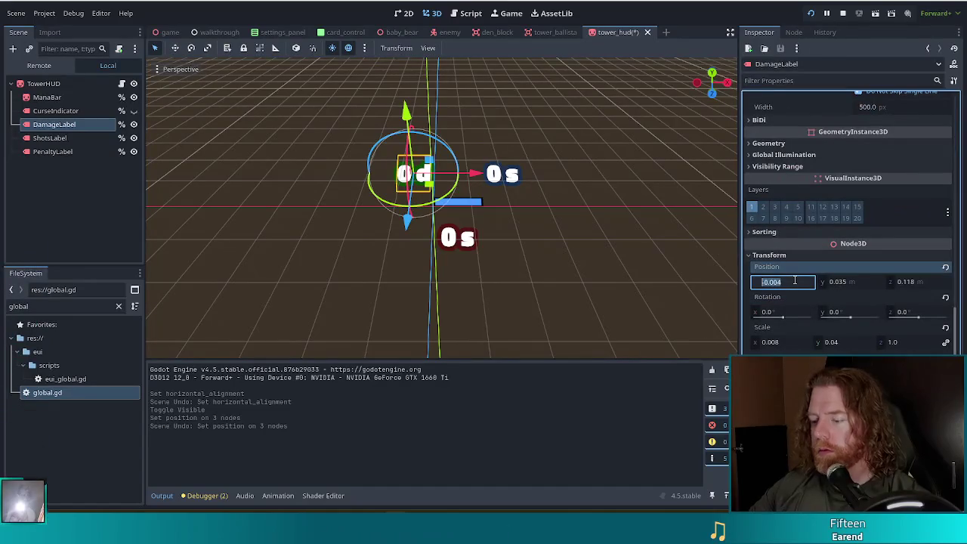
pyautogui.write('5')
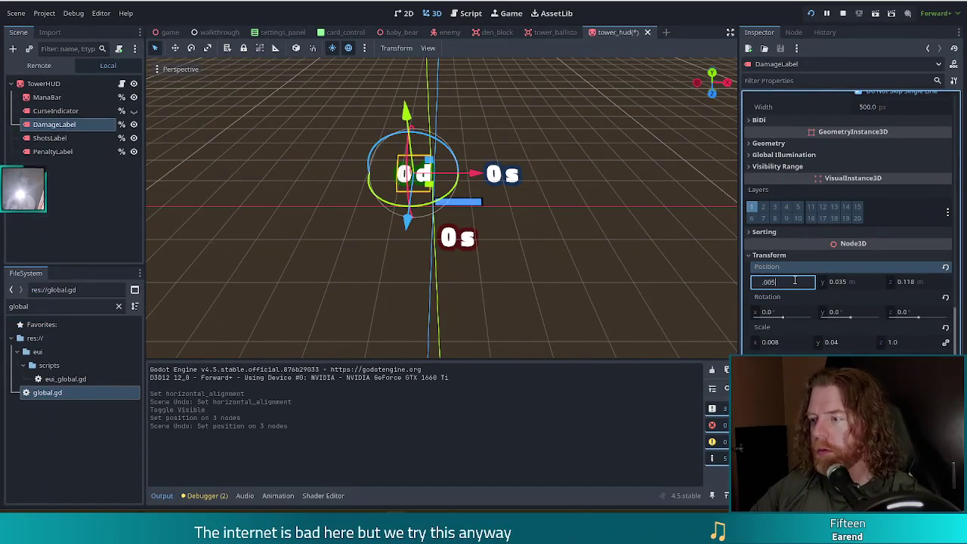
pyautogui.press('Return')
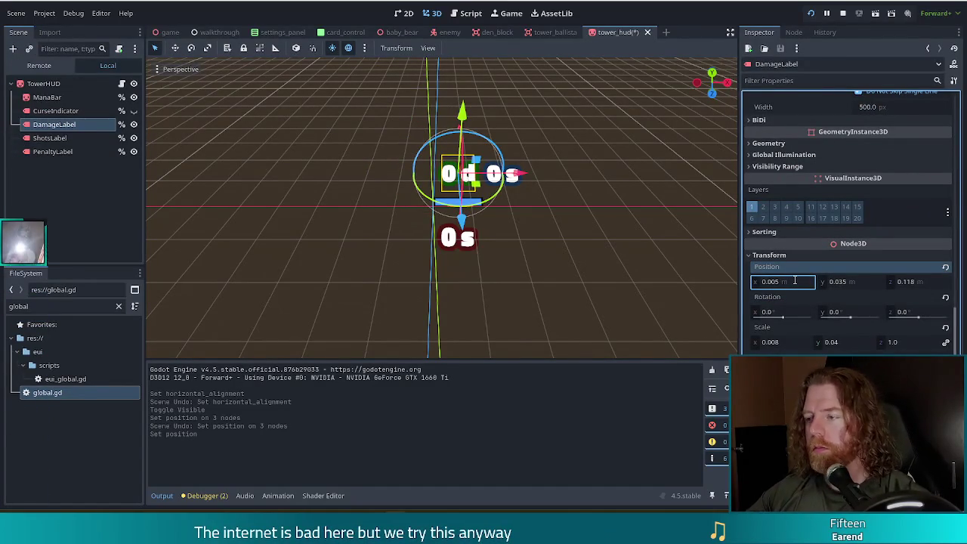
# Copy ShotsLabel's Position value.
pyautogui.click(500, 174)
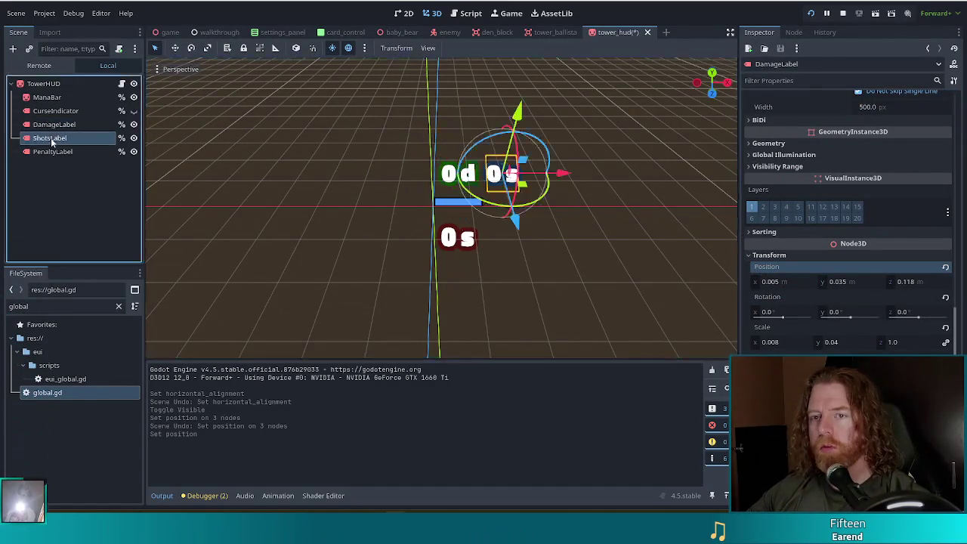
pyautogui.scroll(-10, 812, 306)
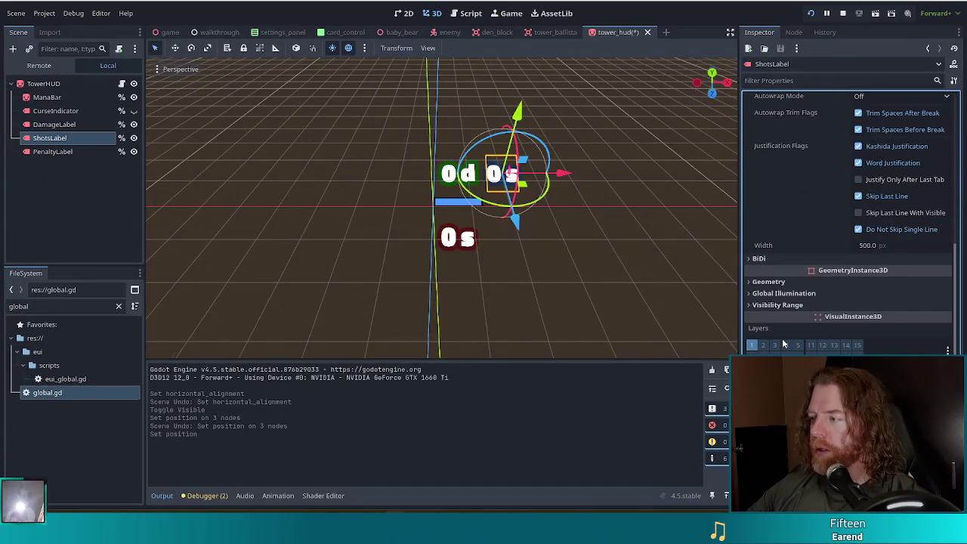
pyautogui.scroll(-3, 788, 277)
pyautogui.rightClick(771, 270)
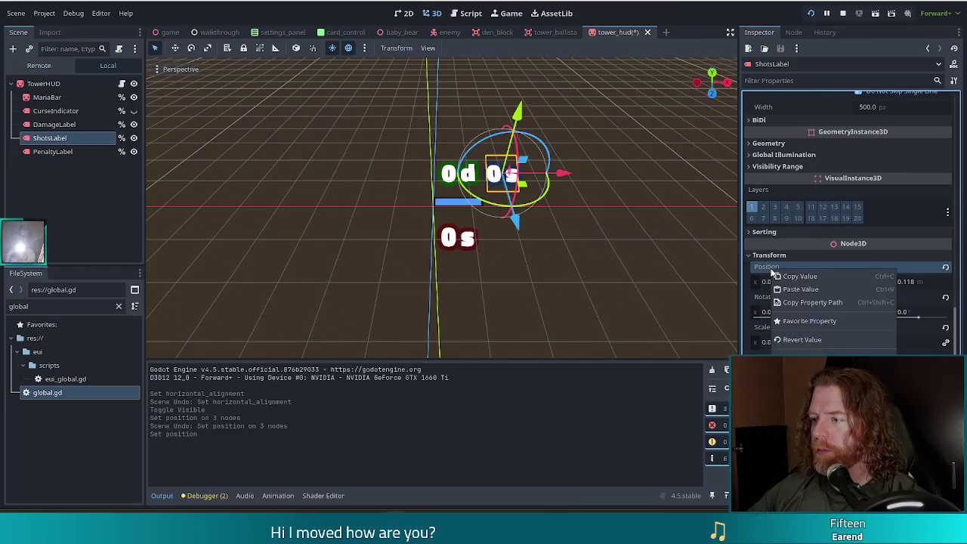
pyautogui.click(800, 276)
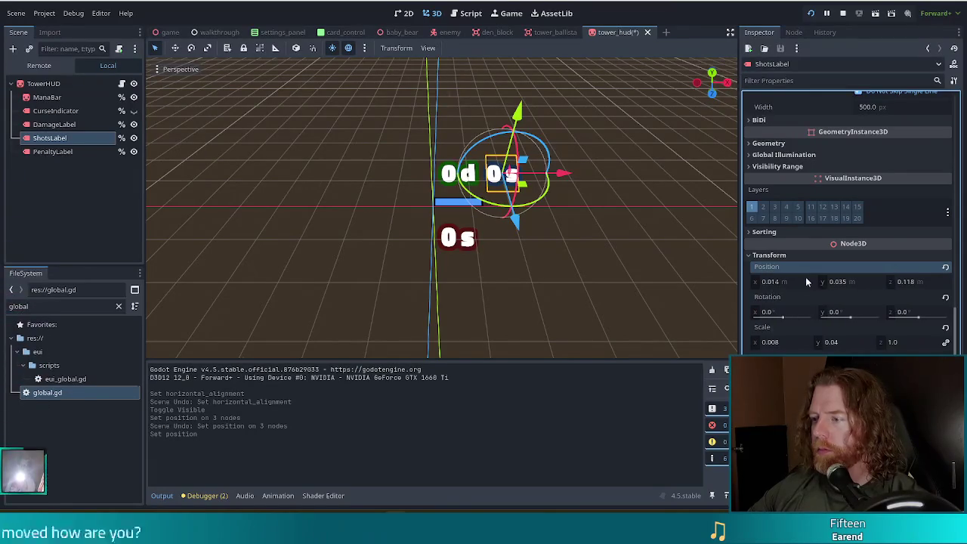
# Paste ShotsLabel's position (0.014, 0.035, 0.118) onto DamageLabel and PenaltyLabel.
pyautogui.click(68, 124)
pyautogui.rightClick(759, 267)
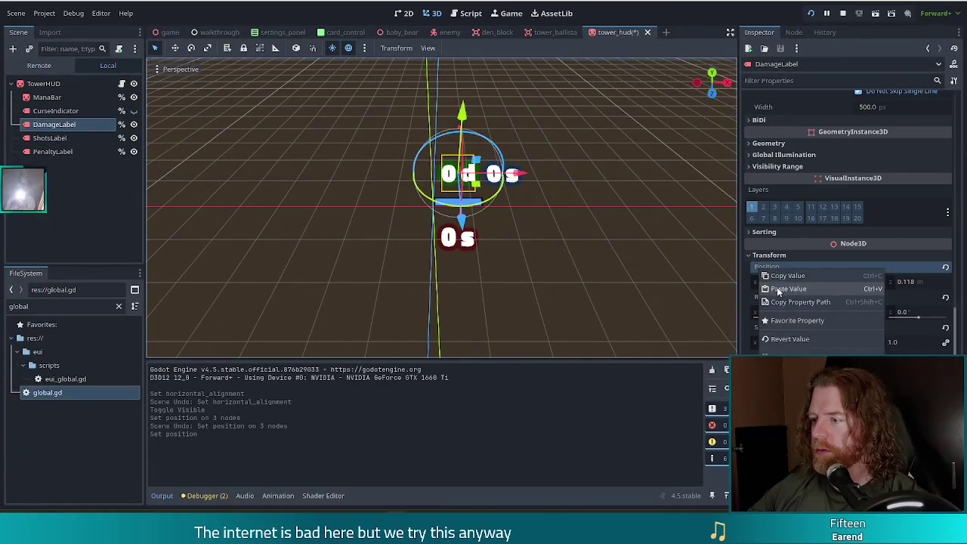
pyautogui.click(782, 294)
pyautogui.click(61, 151)
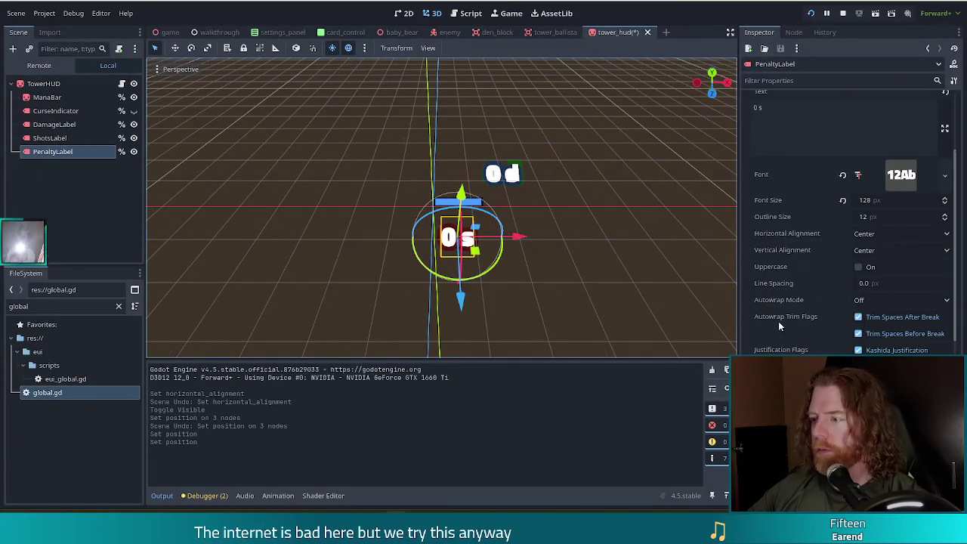
pyautogui.rightClick(779, 272)
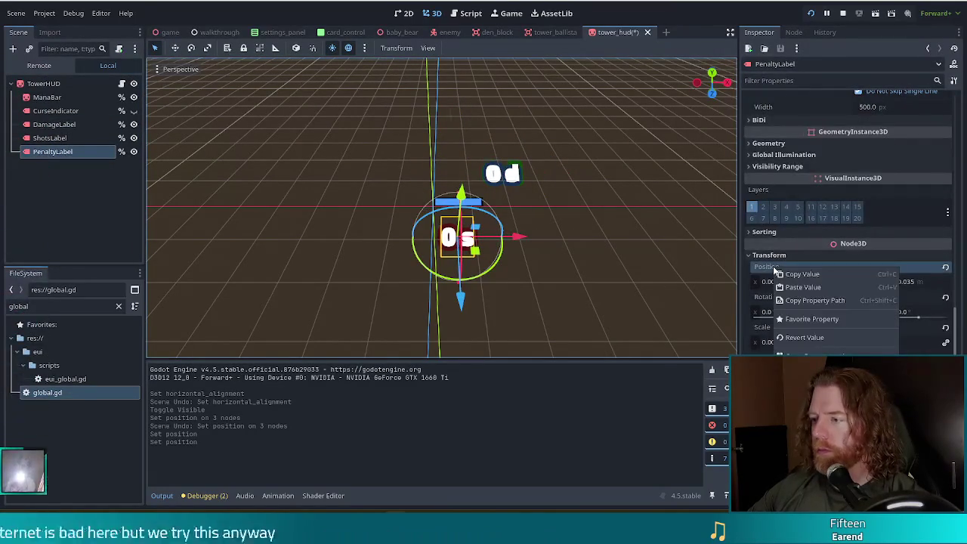
pyautogui.click(801, 296)
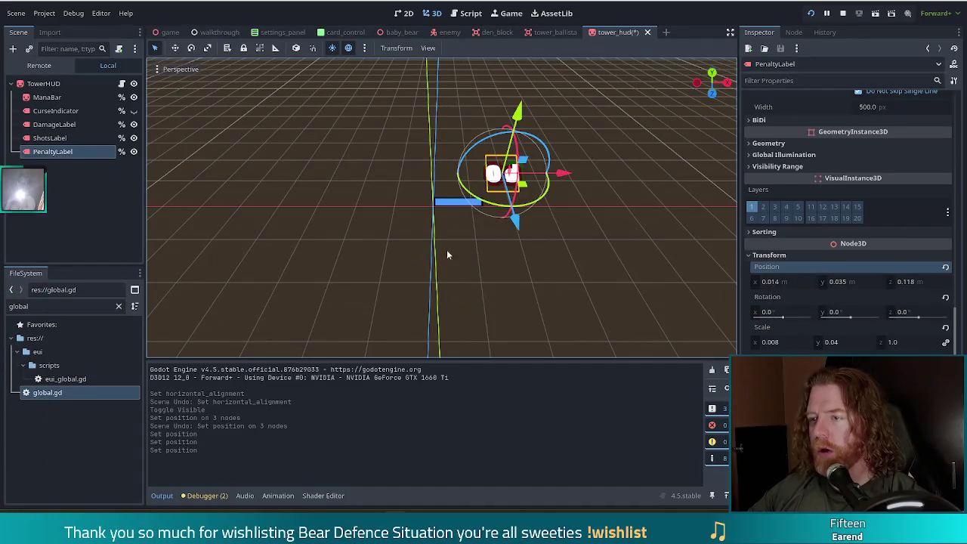
pyautogui.click(50, 137)
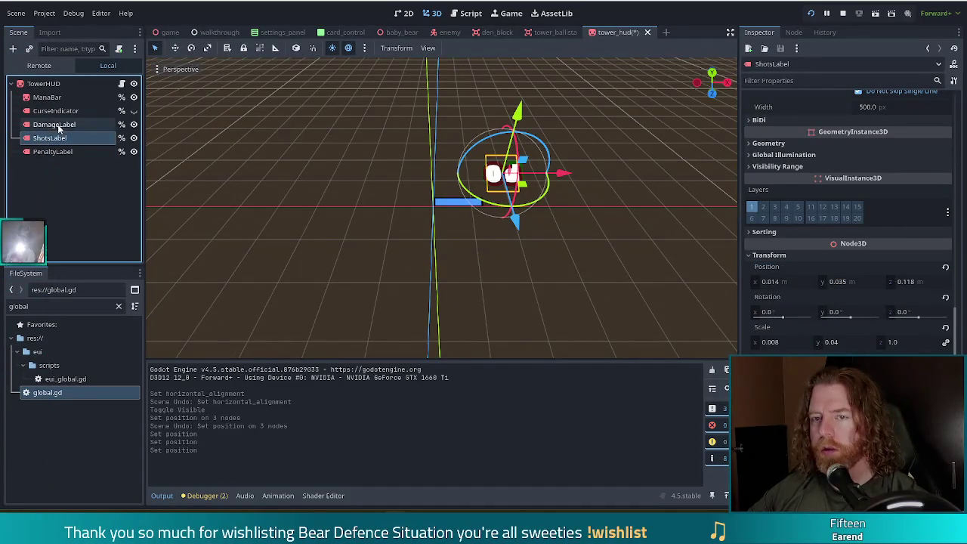
# Drag ShotsLabel below DamageLabel and PenaltyLabel below ShotsLabel.
pyautogui.moveTo(514, 220); pyautogui.dragTo(509, 246)
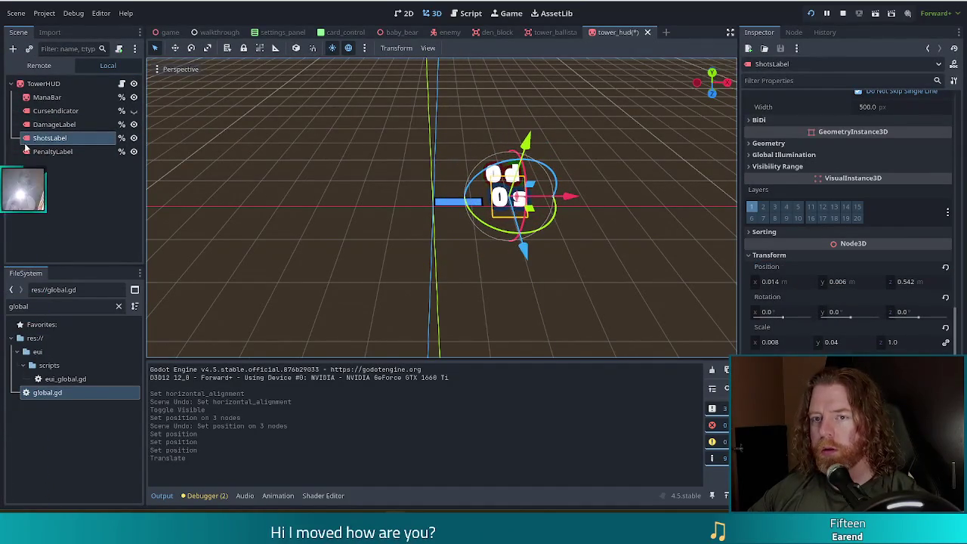
pyautogui.click(59, 159)
pyautogui.click(51, 151)
pyautogui.moveTo(502, 224); pyautogui.dragTo(529, 309)
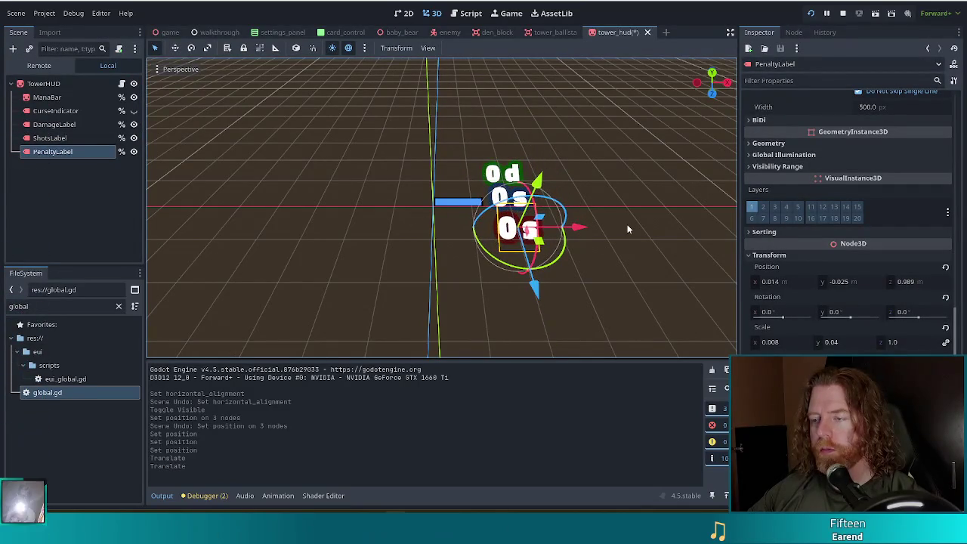
# Tighten the bottom label's spacing from a level view angle and save the tower_hud scene.
pyautogui.moveTo(612, 260); pyautogui.dragTo(601, 181)
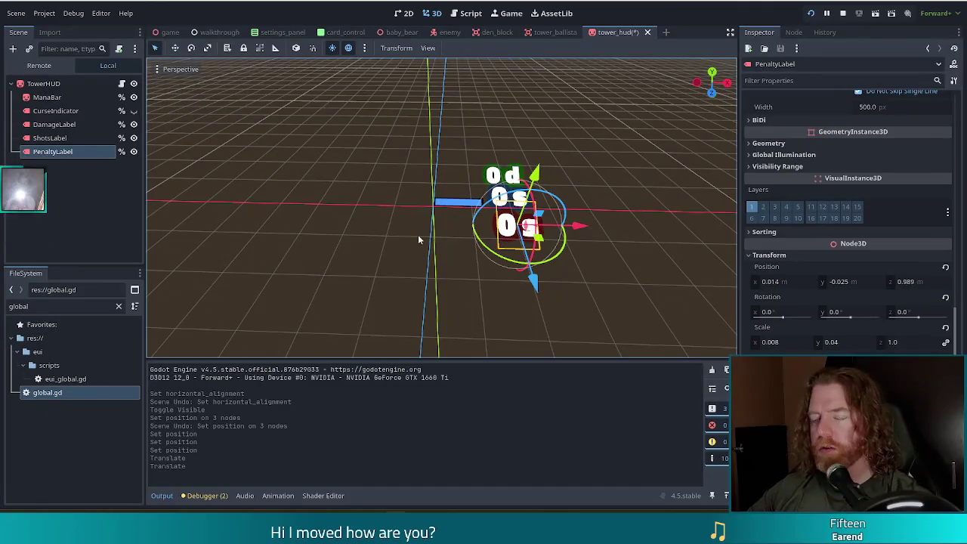
pyautogui.moveTo(626, 226); pyautogui.dragTo(612, 192)
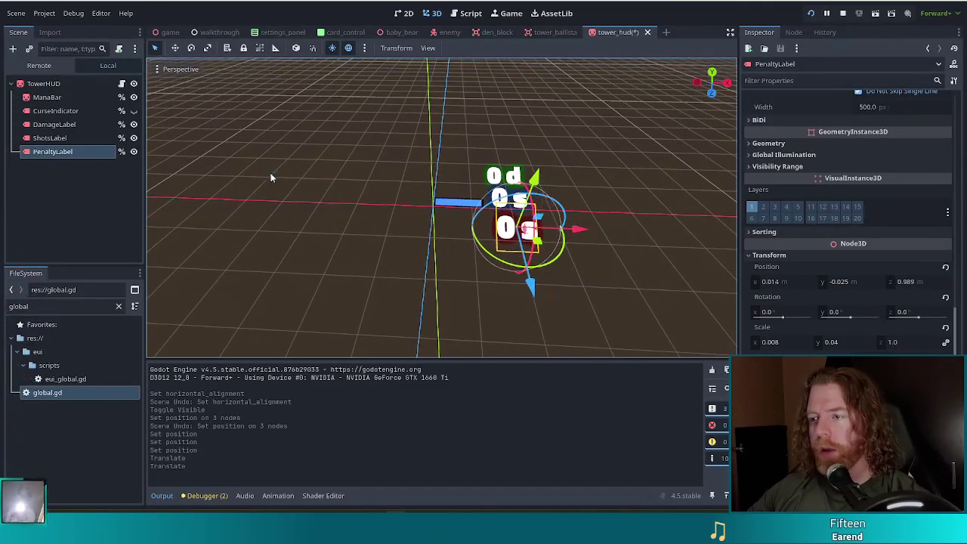
pyautogui.click(49, 138)
pyautogui.moveTo(524, 139); pyautogui.dragTo(529, 196)
pyautogui.hotkey('ctrl', 's')
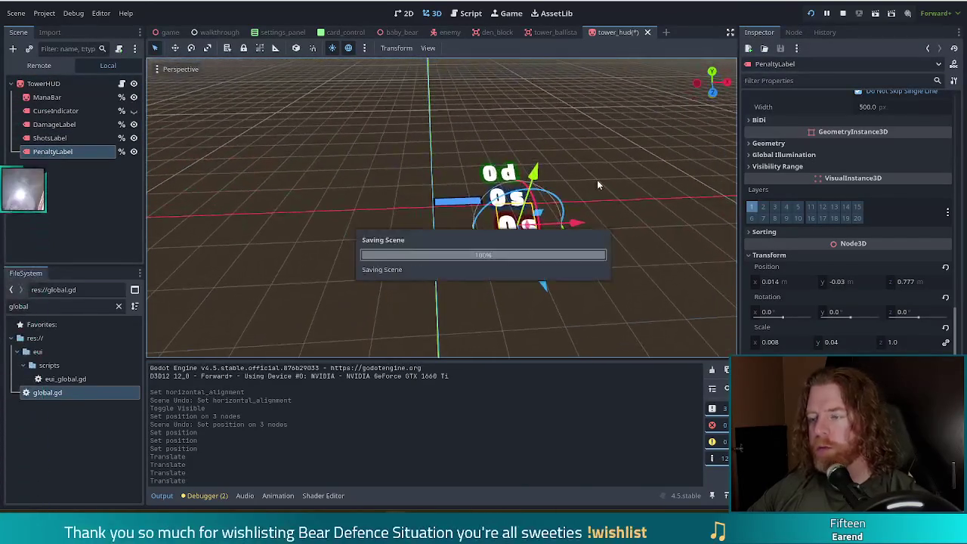
pyautogui.moveTo(627, 198)
pyautogui.mouseDown()
pyautogui.moveTo(585, 180)
pyautogui.moveTo(603, 185)
pyautogui.mouseUp()
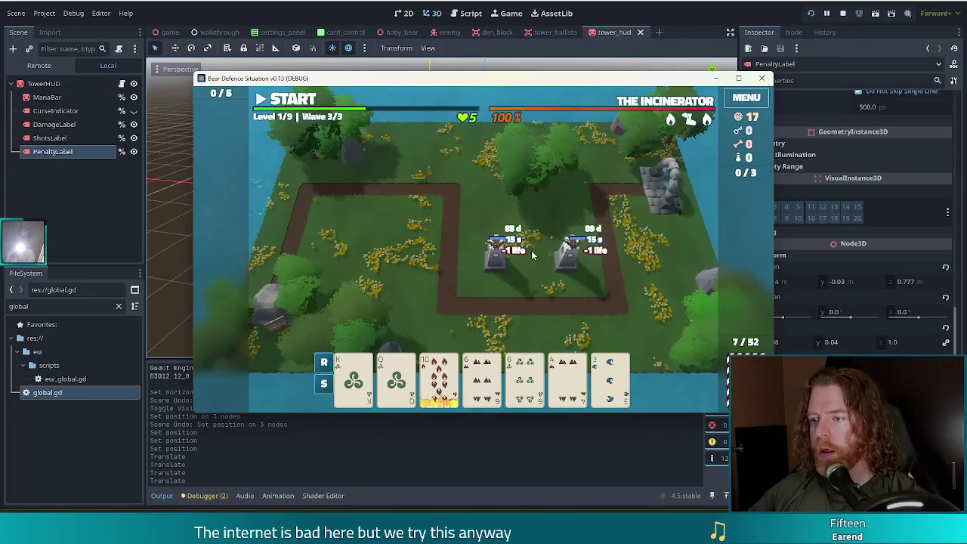
# Set Horizontal Alignment to Left on DamageLabel and the other two tower HUD labels, then rerun the game.
pyautogui.click(162, 90)
pyautogui.click(53, 124)
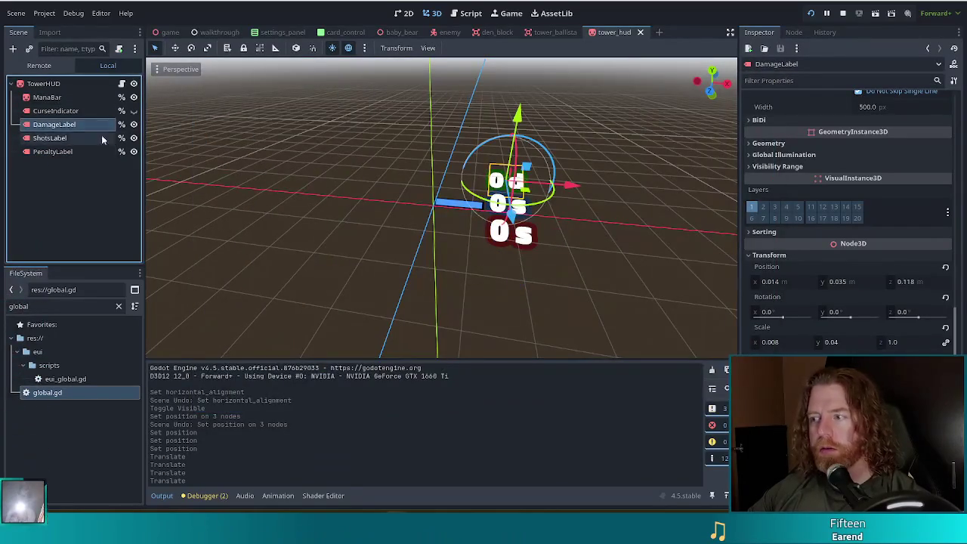
pyautogui.scroll(10, 801, 273)
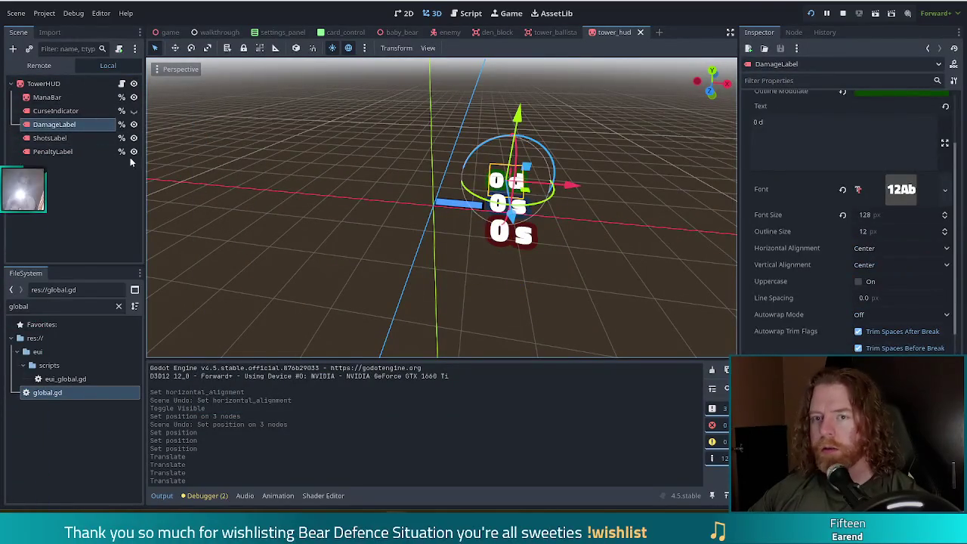
pyautogui.keyDown('shift'); pyautogui.click(81, 152); pyautogui.keyUp('shift')
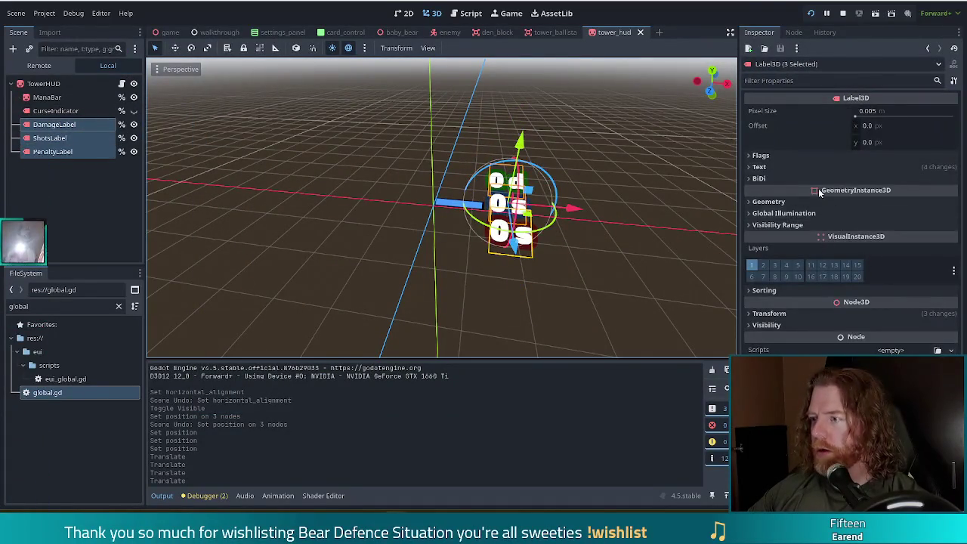
pyautogui.click(774, 167)
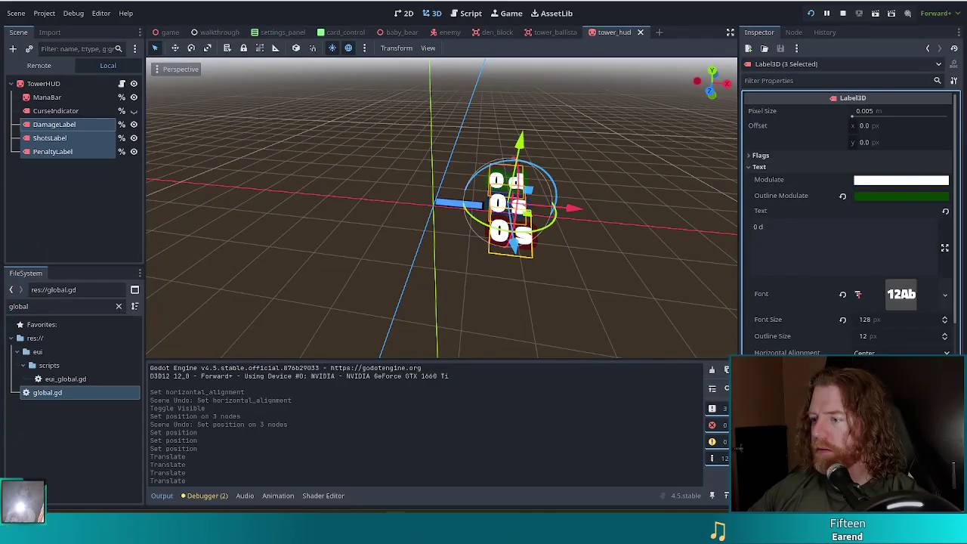
pyautogui.click(869, 369)
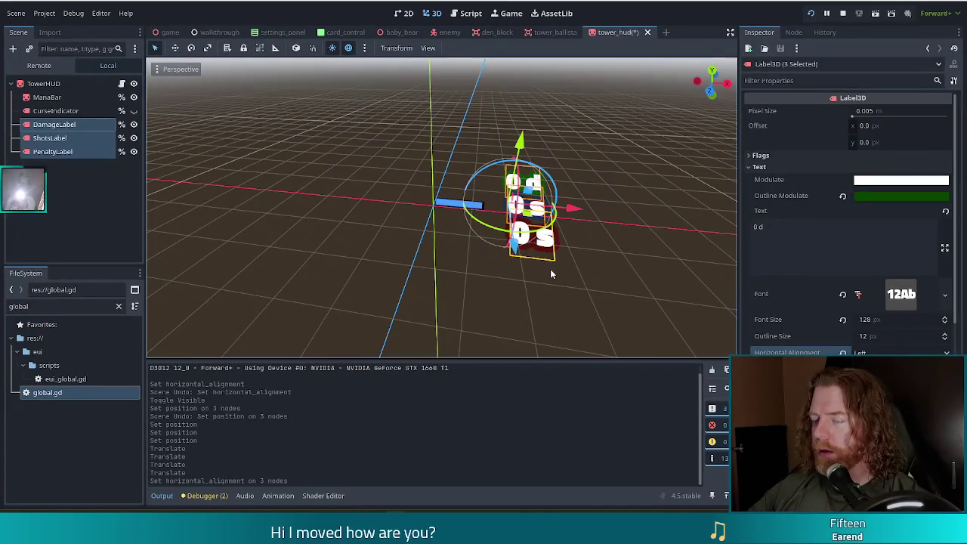
pyautogui.press('F5')
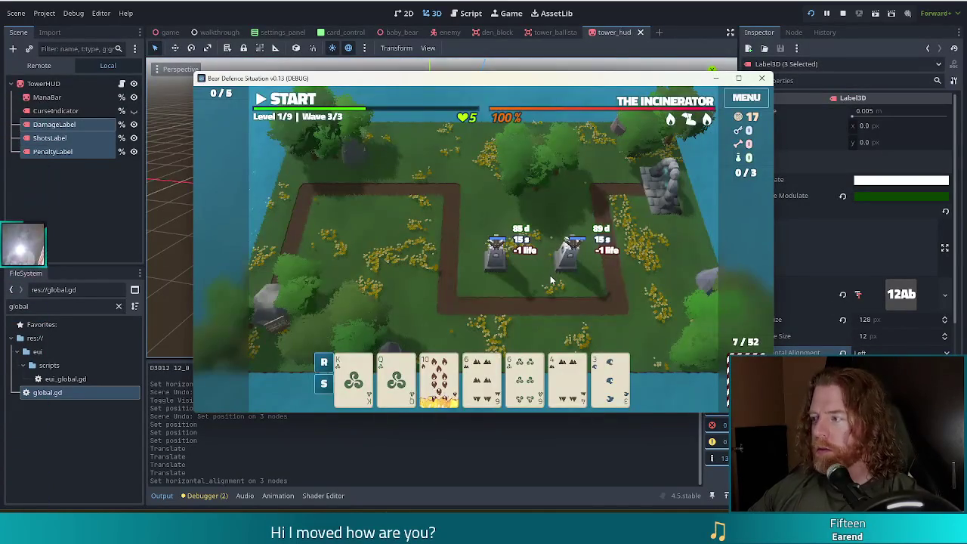